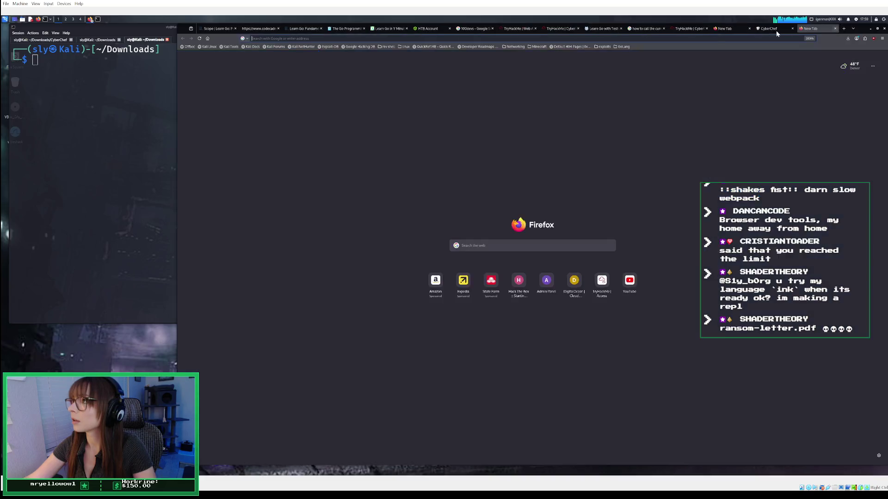
Load the fortress map at 10.81.169.193:8080 in a new tab and adjust the page zoom.
left_click(709, 36)
right_click(709, 37)
left_click(720, 71)
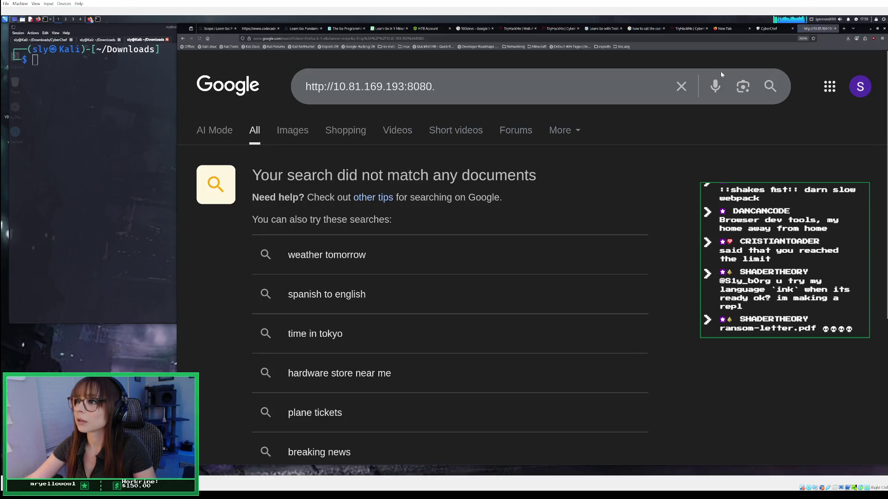
left_click(411, 39)
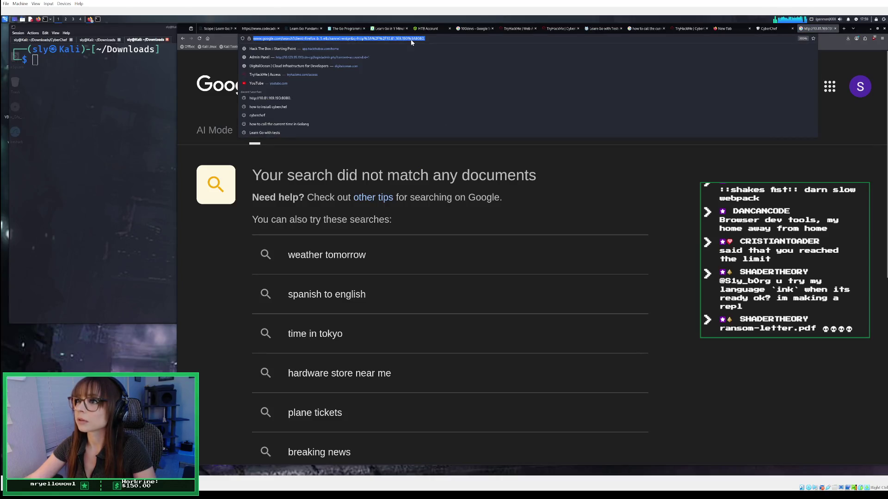
right_click(434, 39)
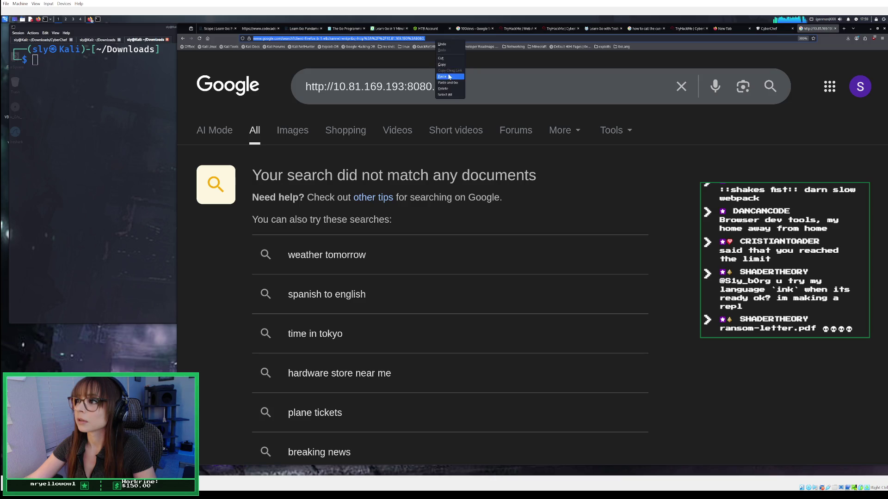
left_click(443, 76)
key("BackSpace")
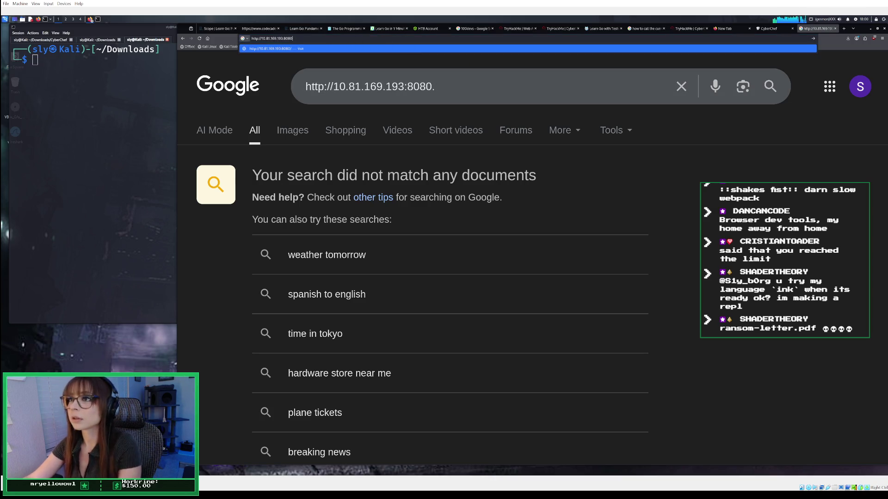
key("Return")
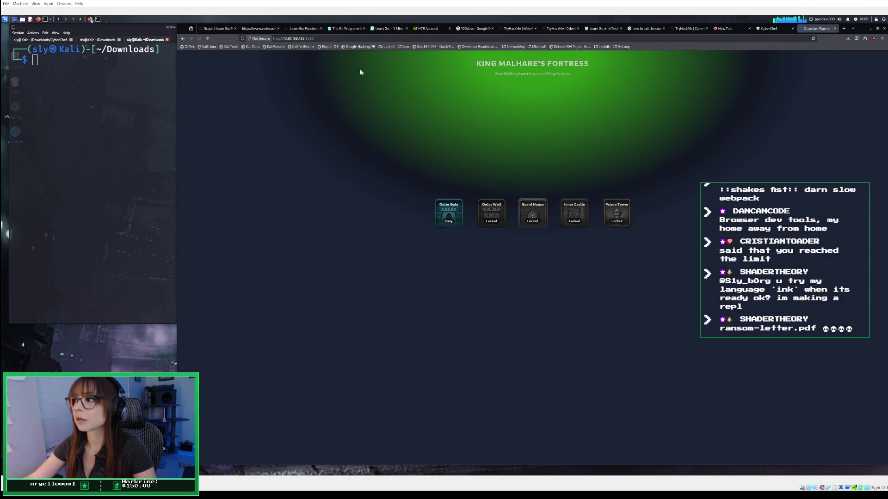
key("ctrl+plus")
key("ctrl+plus")
key("ctrl+plus")
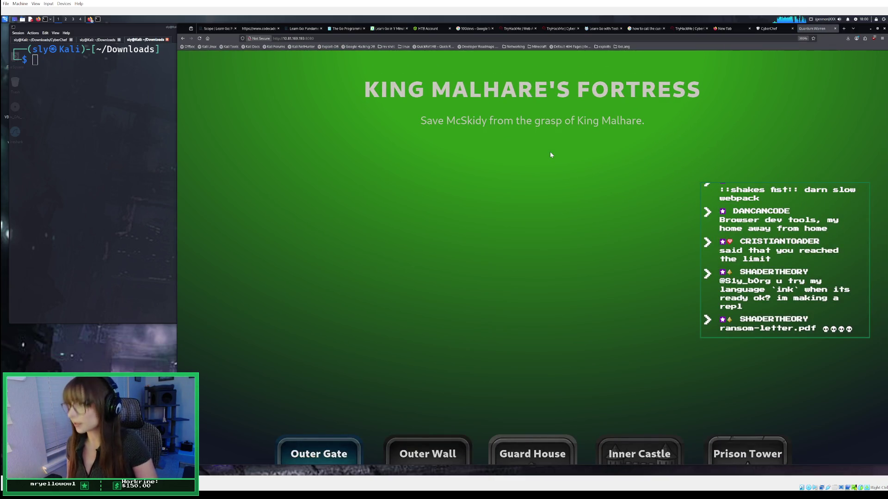
key("ctrl+minus")
key("ctrl+minus")
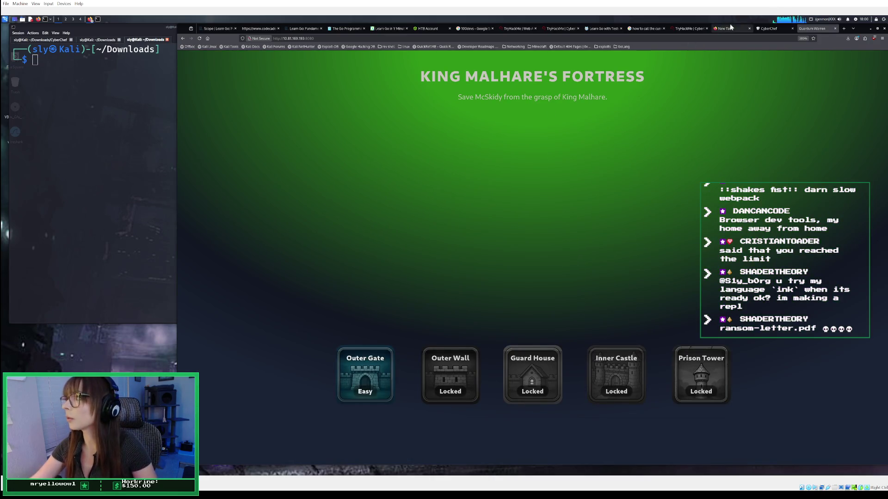
Close the spare New Tab and the Golang search tab, leaving the CyberChef room page.
left_click(764, 29)
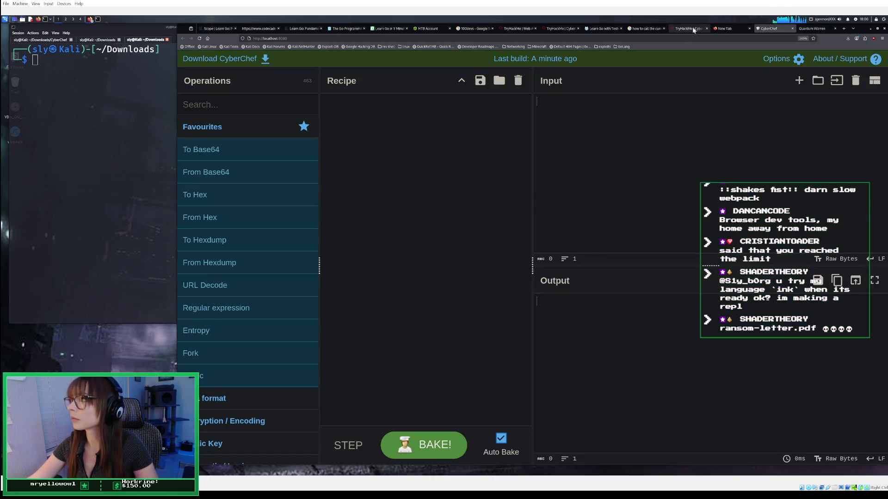
left_click(749, 29)
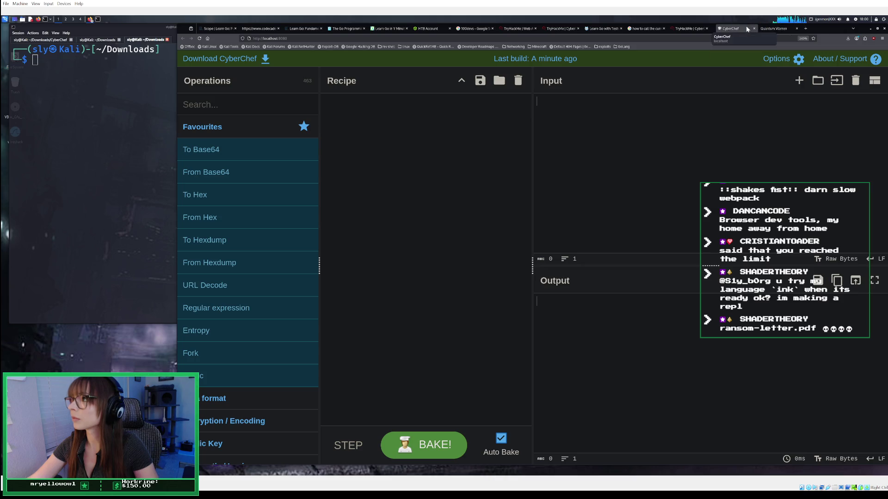
left_click(659, 28)
left_click(664, 29)
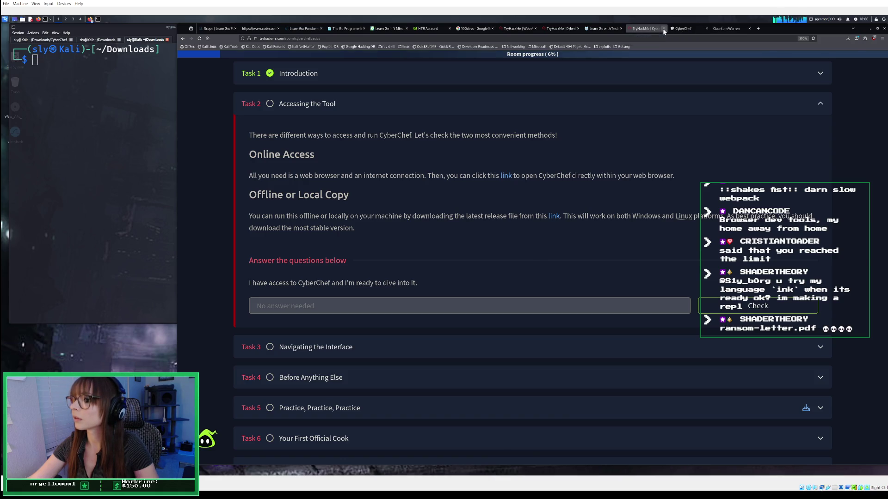
Close the old CyberChef room tab and scroll the Advent room to Task 3's Key Information.
left_click(663, 29)
left_click(634, 31)
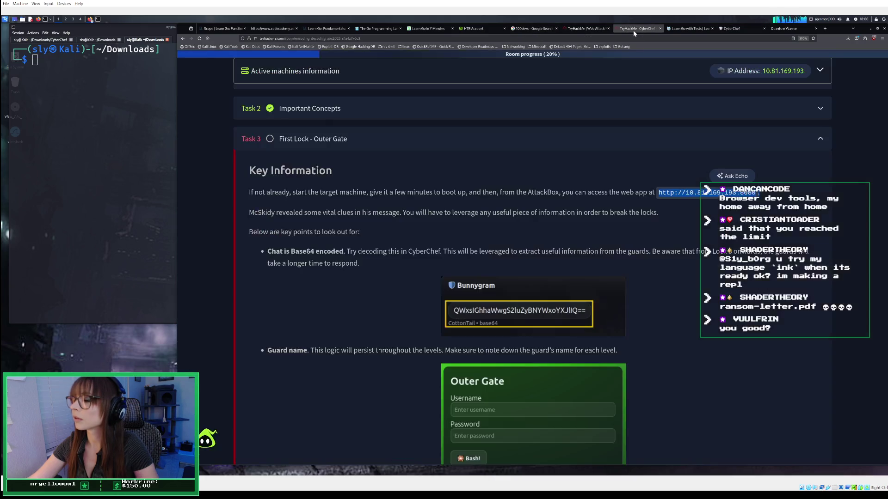
scroll(581, 263, "down", 2)
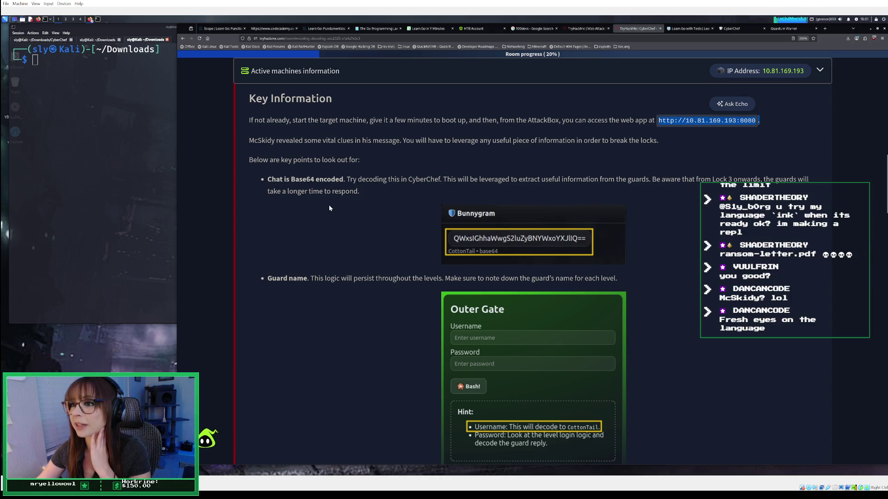
scroll(331, 187, "down", 1)
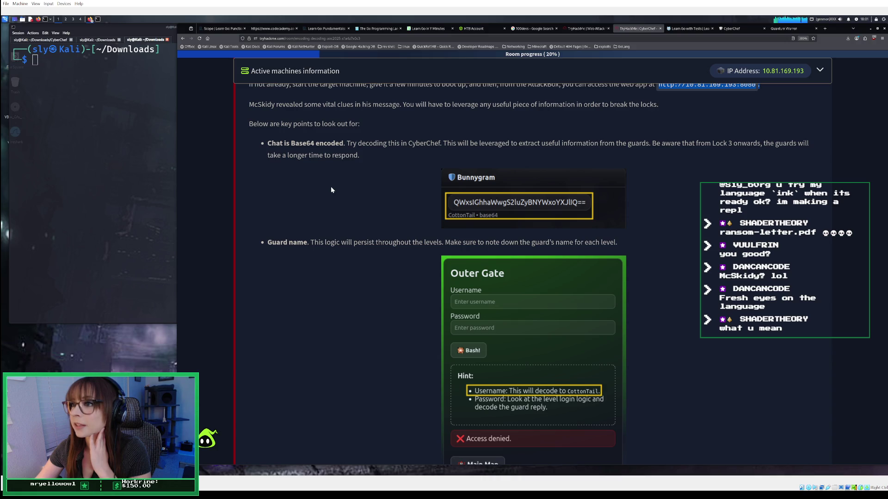
scroll(331, 187, "down", 1)
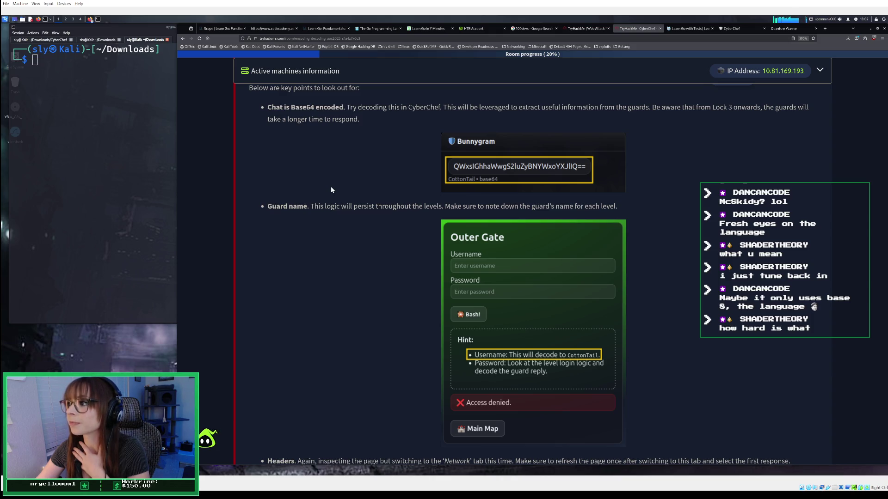
Open the Outer Gate level and copy the guard's Base64 Bunnygram message.
left_click(782, 30)
left_click(386, 389)
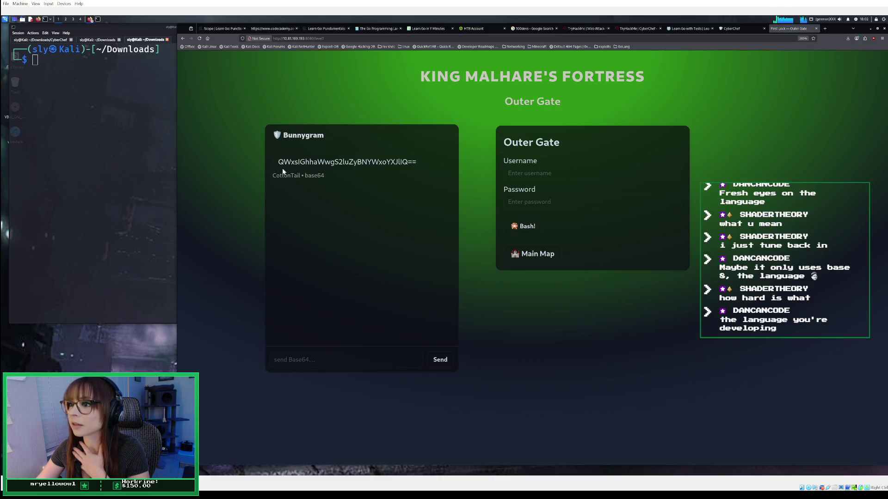
left_click_drag(278, 162, 422, 161)
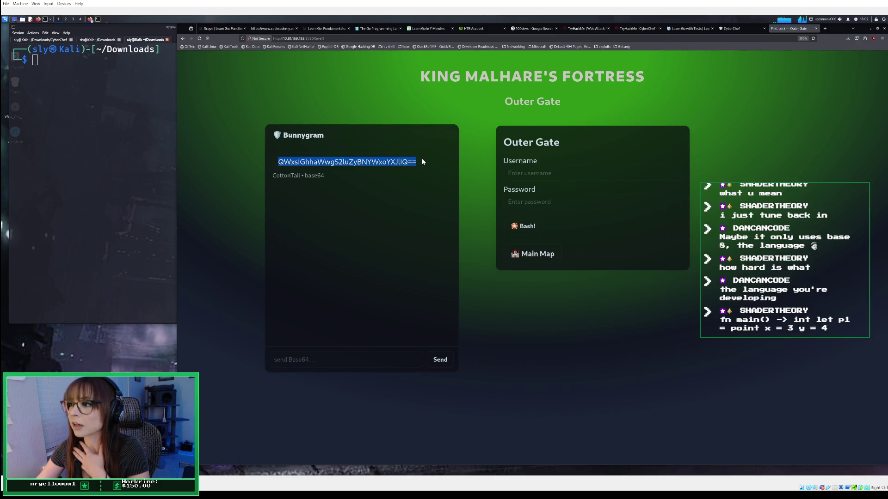
right_click(422, 161)
left_click(419, 167)
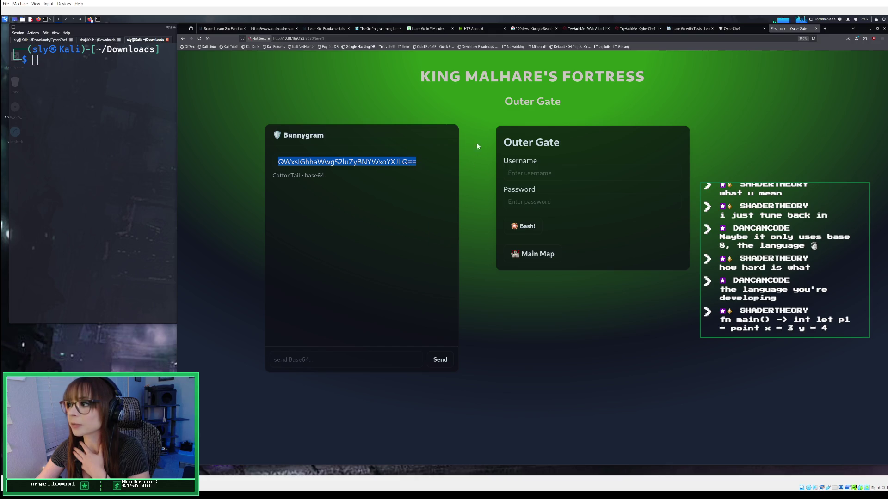
left_click(731, 28)
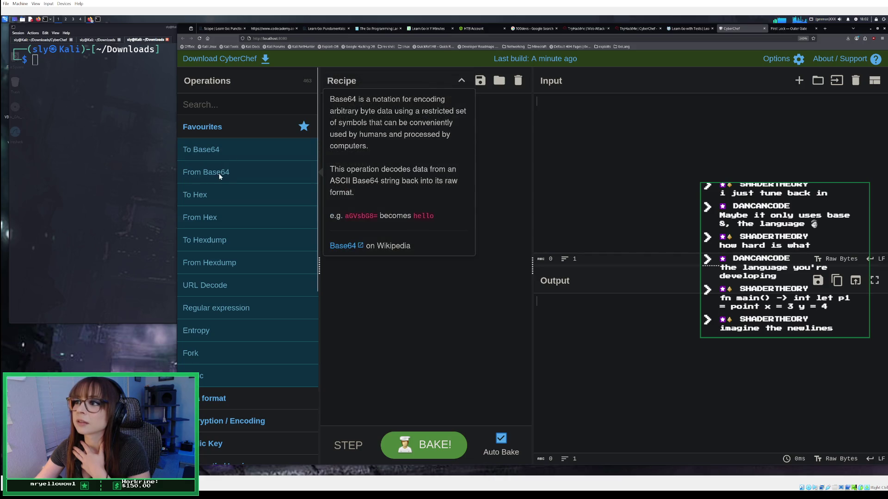
Paste the Bunnygram string into CyberChef and decode it with From Base64 to 'All hail King Malhare!'.
right_click(567, 127)
left_click(590, 157)
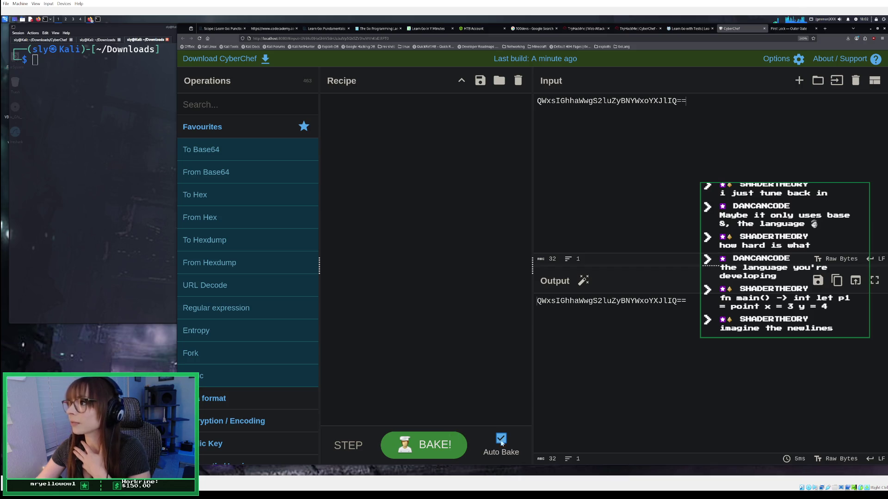
mouse_move(235, 173)
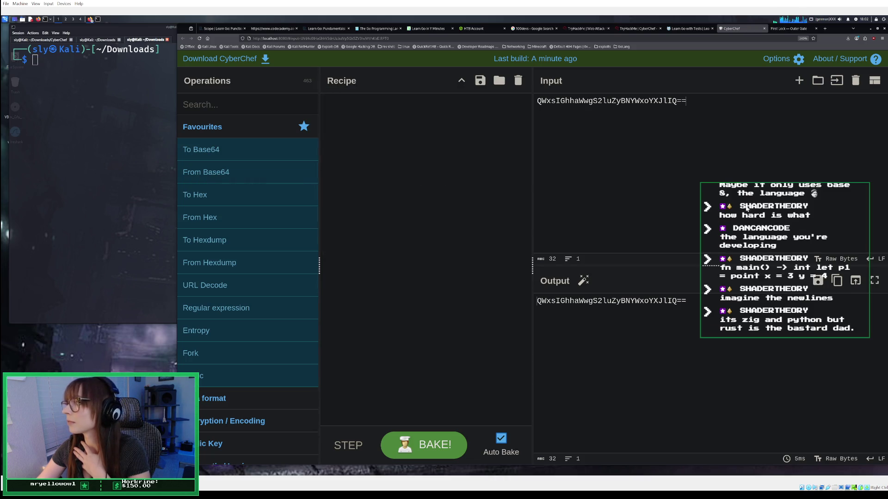
left_click(698, 308)
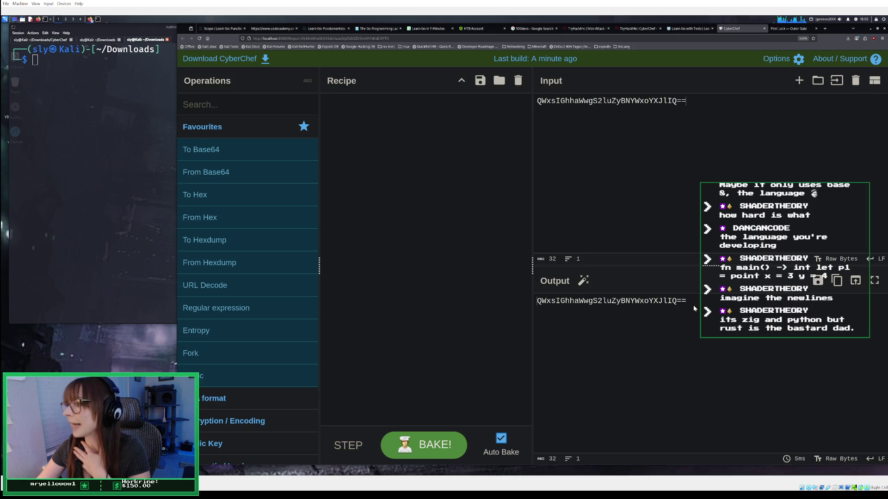
left_click(646, 118)
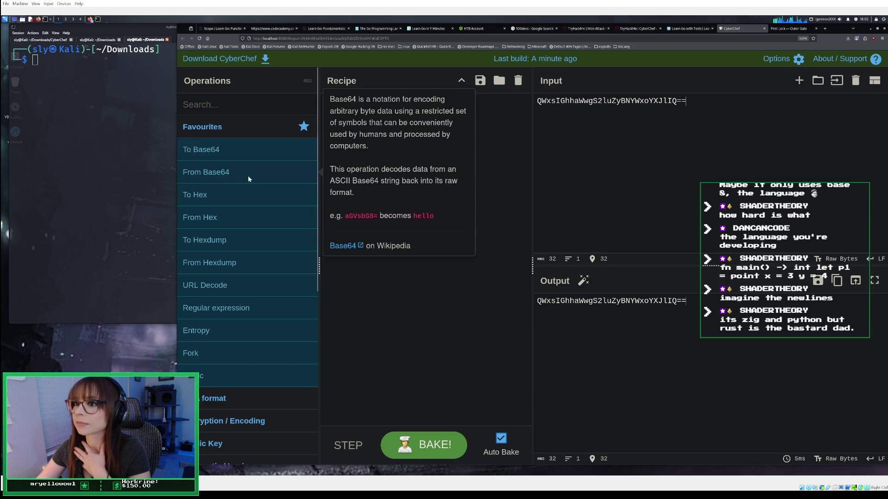
double_click(214, 175)
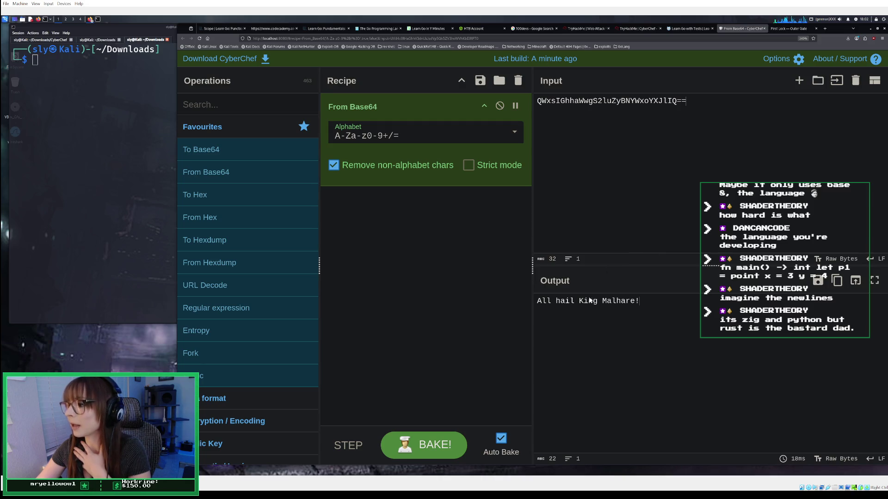
left_click(788, 29)
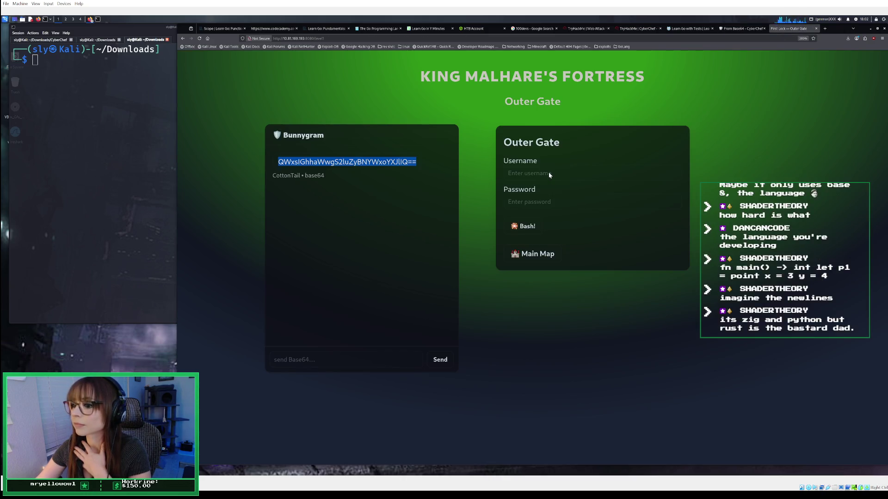
Send a plain 'hello' to the guard CottonTail in the Bunnygram chat.
left_click(383, 364)
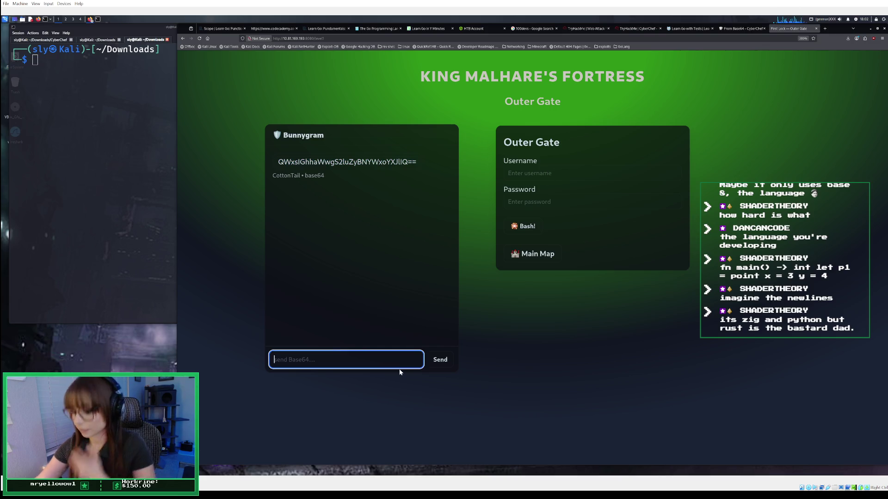
type("h")
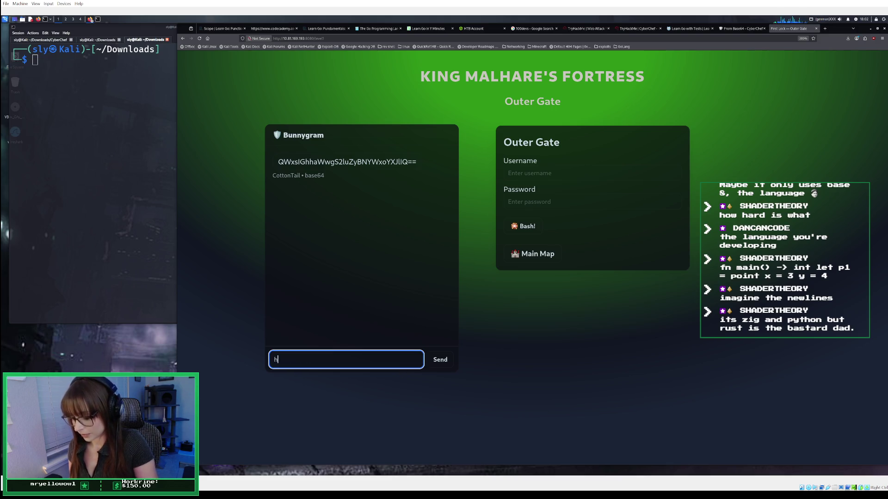
type("ello")
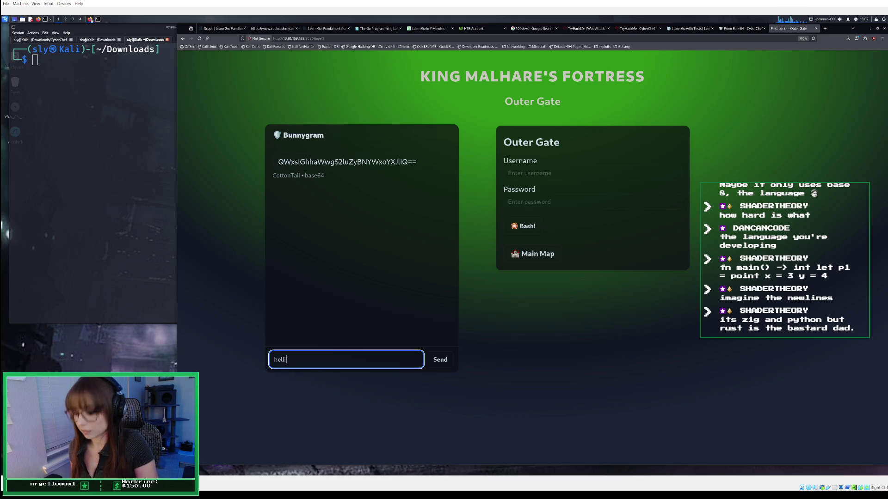
key("Return")
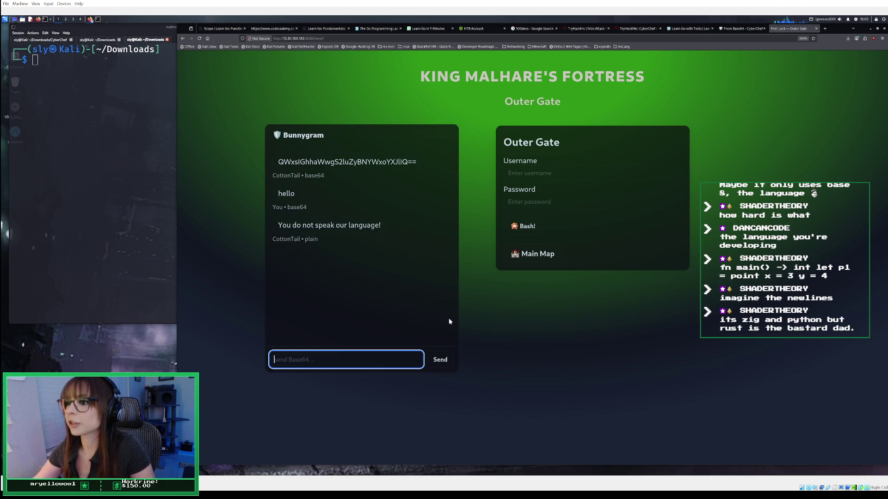
Add a second From Base64, disable the first, and replace the input with 'hello'.
left_click(728, 26)
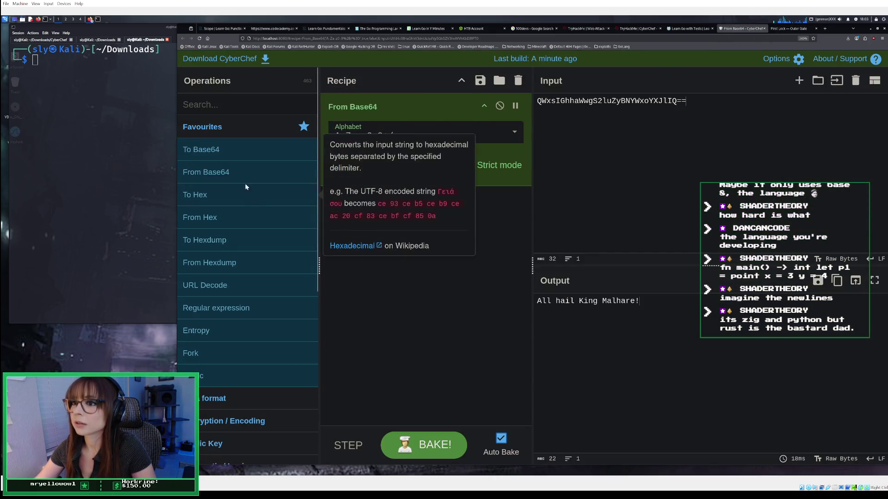
double_click(234, 176)
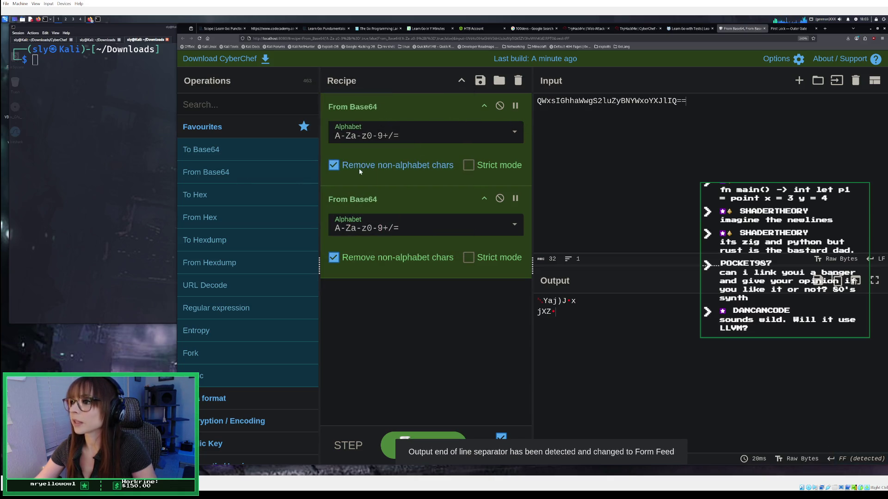
left_click(499, 106)
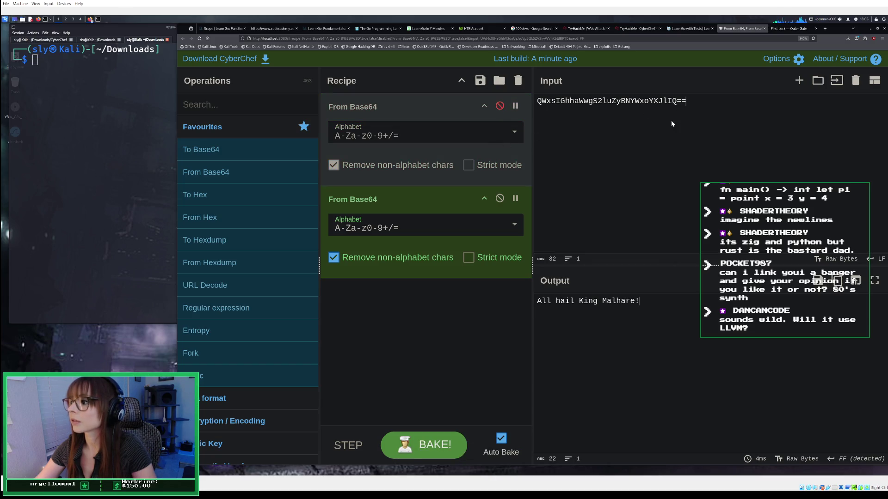
key("ctrl+a")
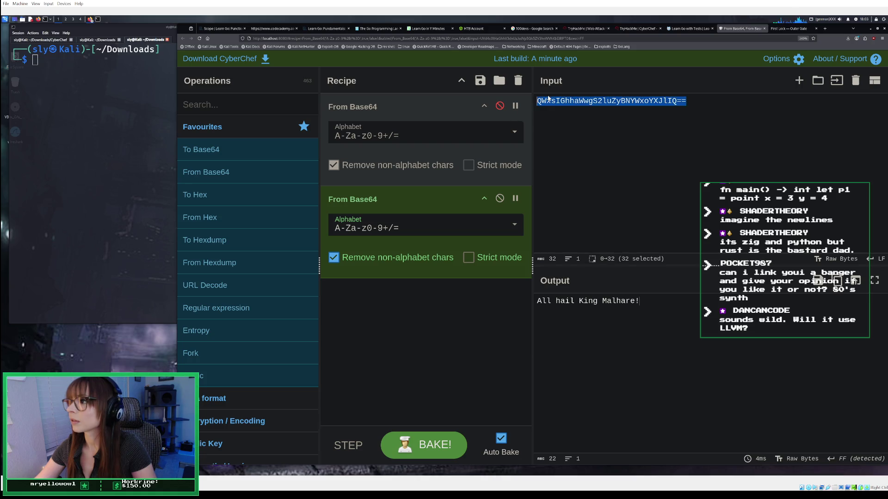
key("BackSpace")
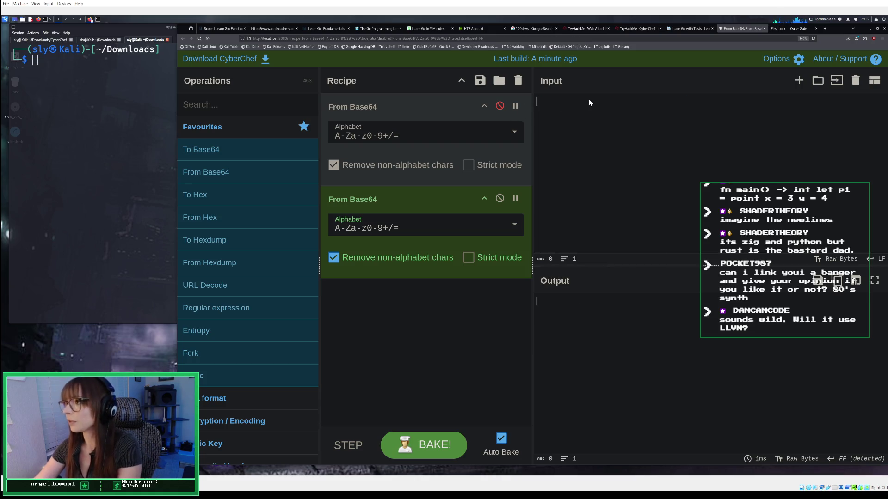
right_click(590, 102)
left_click(550, 114)
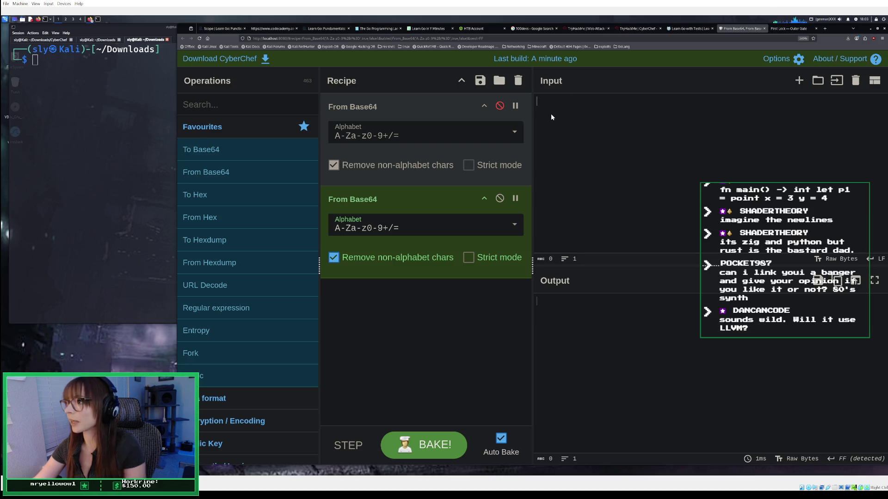
type("hello")
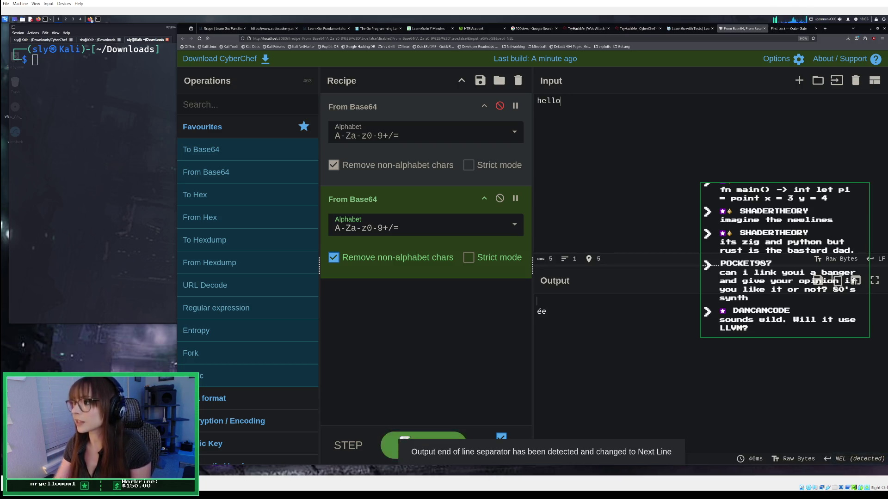
Copy the garbled 'ée' output and bring it to the Outer Gate message field.
left_click(538, 303)
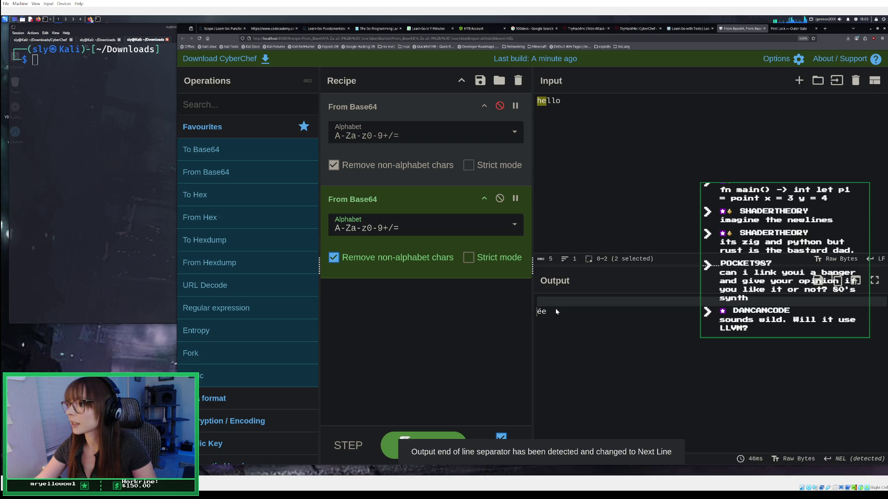
left_click_drag(553, 311, 536, 312)
right_click(540, 312)
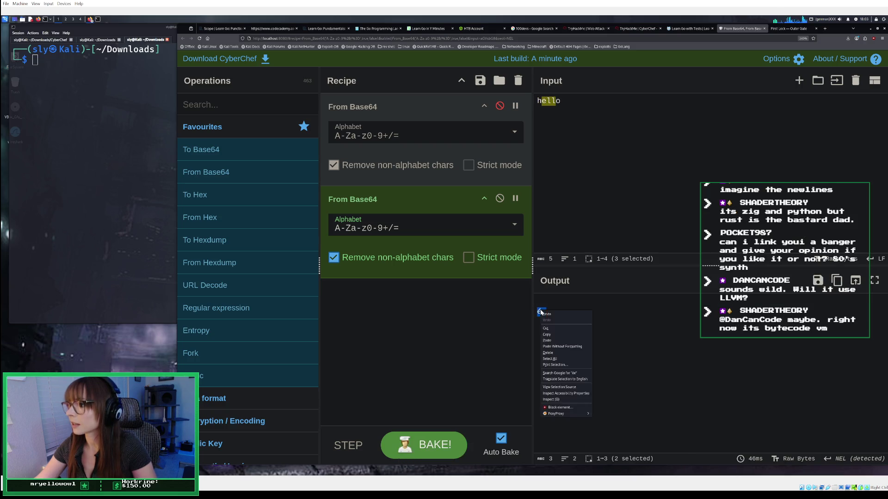
left_click(546, 334)
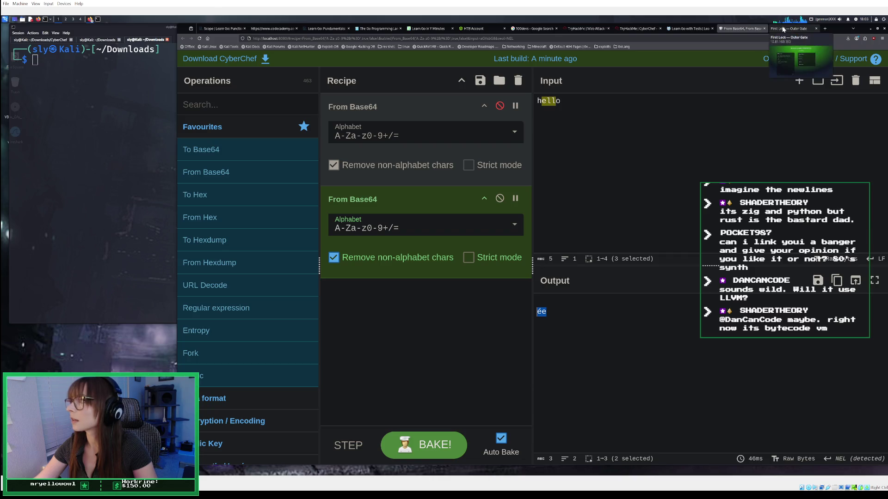
left_click(803, 27)
right_click(347, 362)
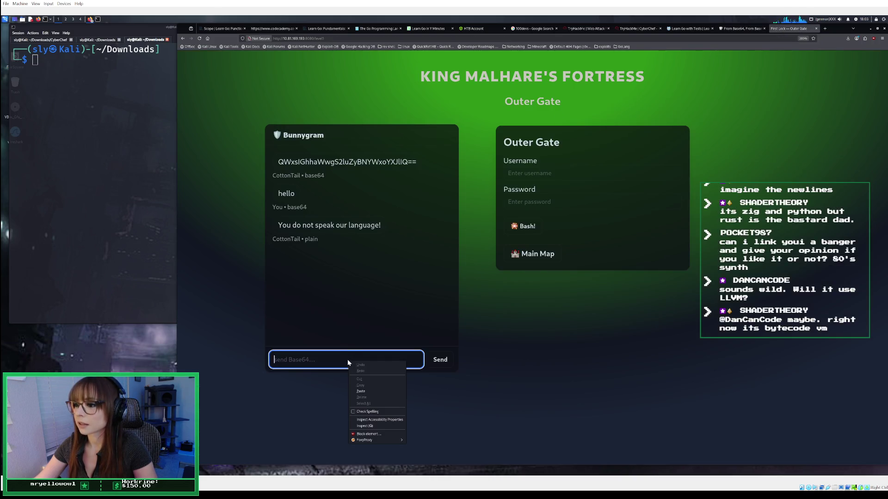
Paste and send the garbled 'ée' to CottonTail in the chat.
left_click(361, 391)
left_click(441, 362)
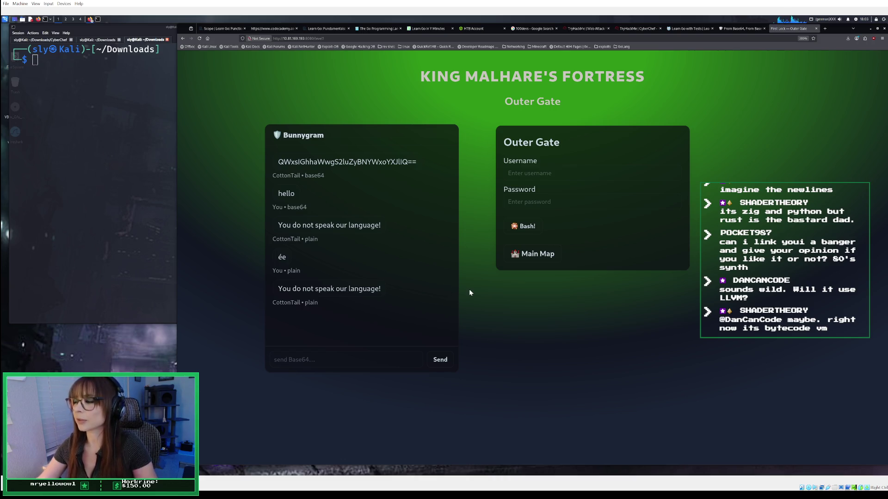
left_click(739, 29)
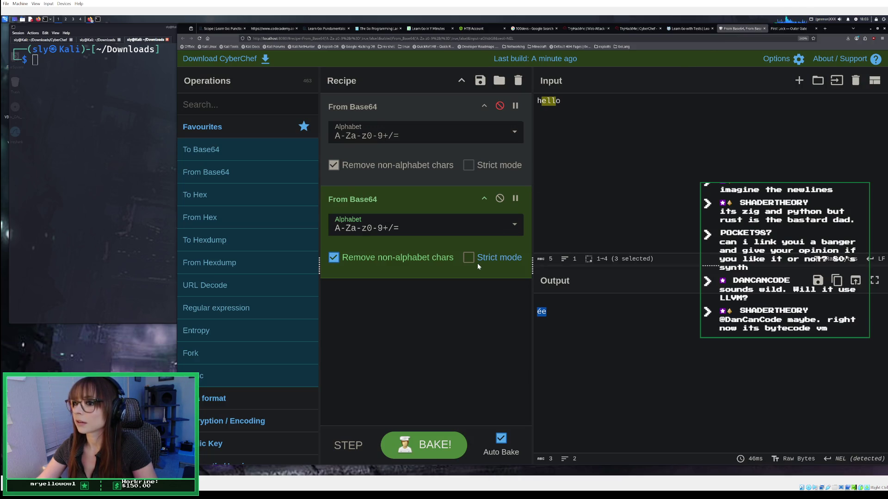
Replace the recipe with just To Base64 so 'hello' encodes to aGVsbG8=.
left_click(589, 120)
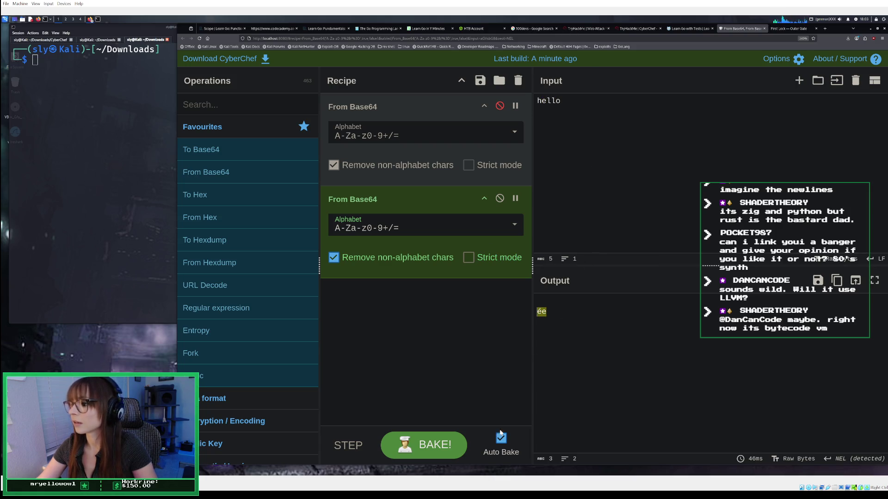
left_click(451, 448)
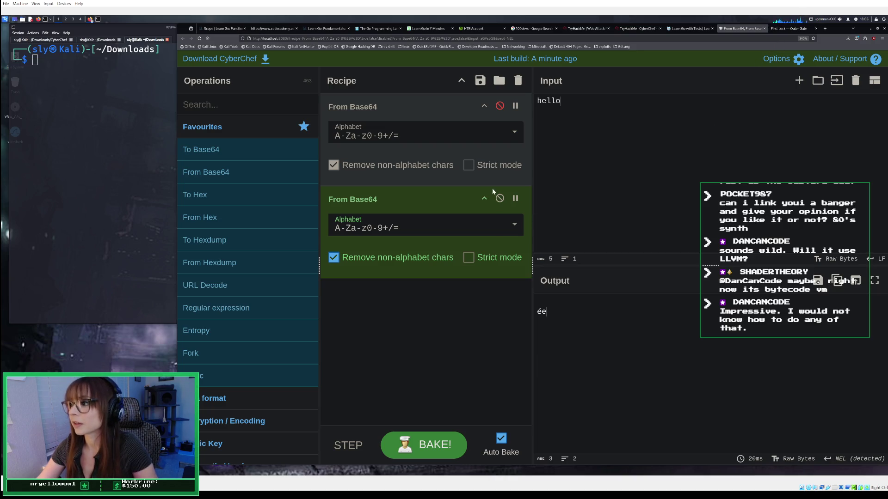
left_click(518, 85)
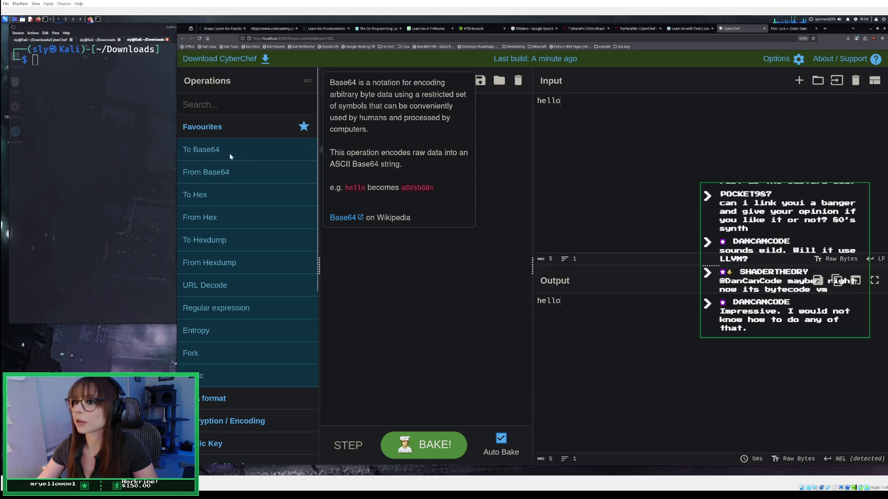
double_click(196, 151)
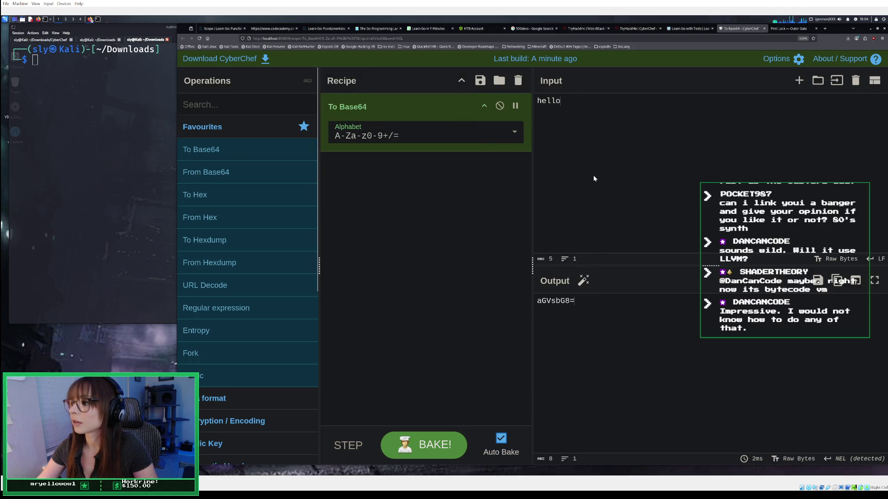
Copy the aGVsbG8= output for use in the Outer Gate chat.
left_click_drag(580, 302, 477, 300)
right_click(551, 301)
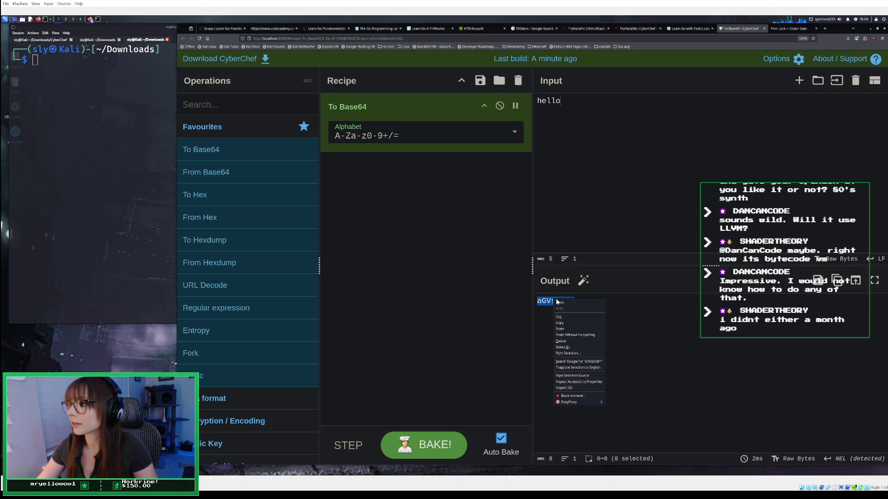
left_click(571, 324)
left_click(791, 30)
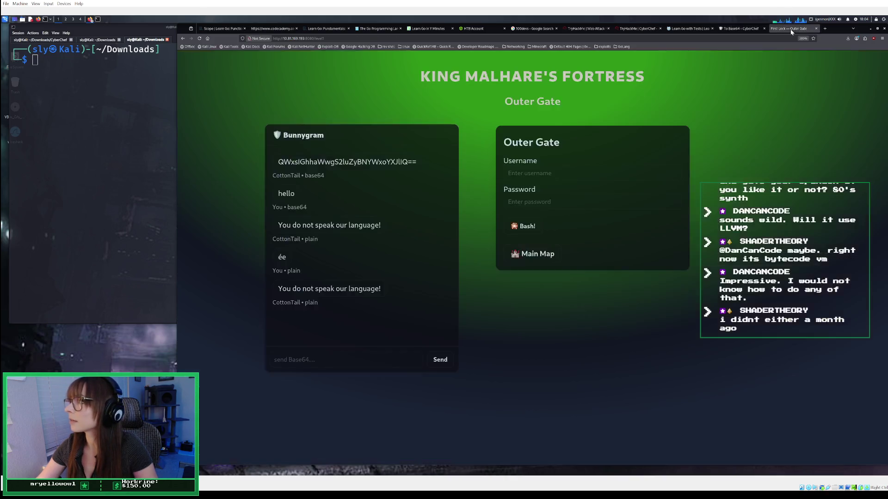
Send aGVsbG8= to the guard and copy CottonTail's long Base64 reply.
left_click(318, 393)
left_click(440, 360)
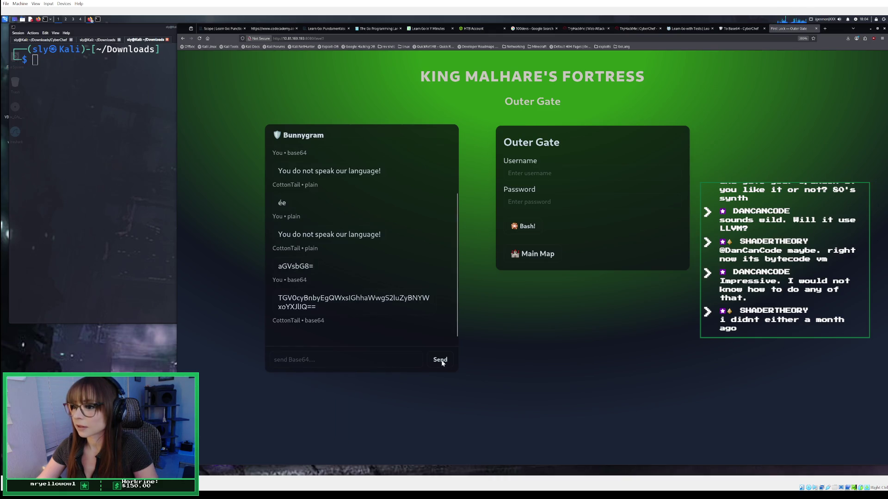
left_click_drag(278, 298, 342, 310)
right_click(326, 302)
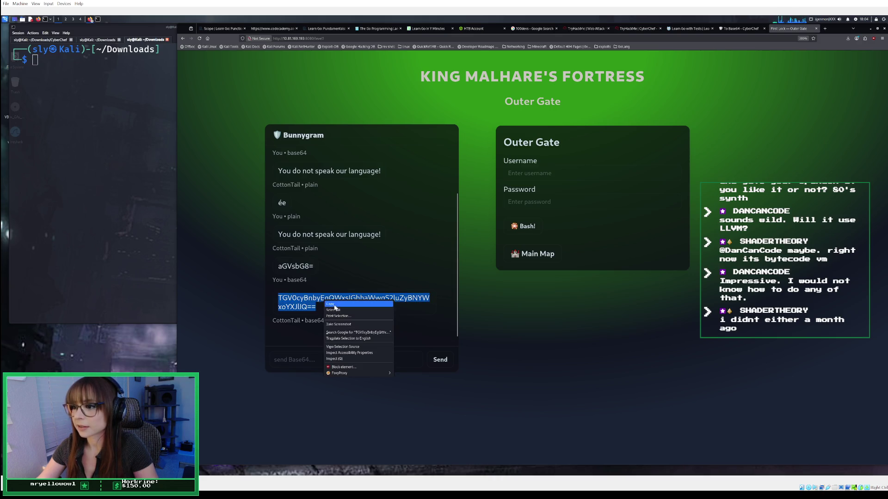
left_click(333, 309)
left_click(735, 29)
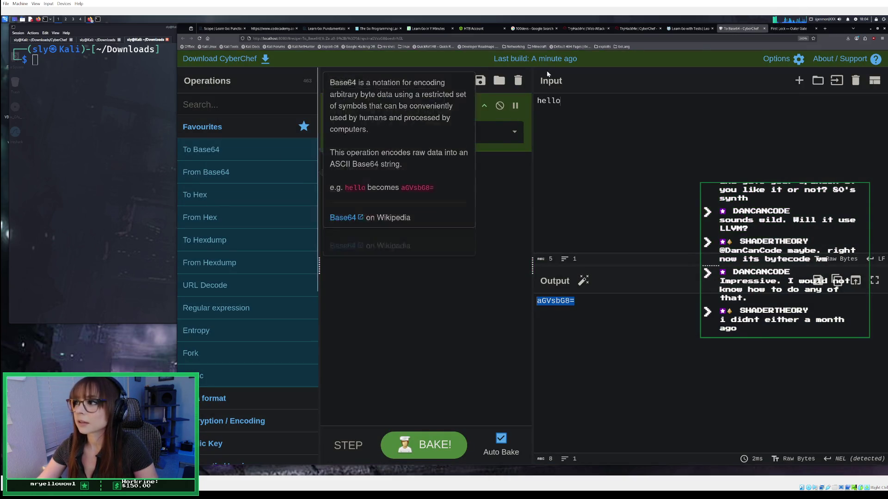
Reduce the recipe to a single From Base64 operation and delete the sample 'hello' input.
left_click(517, 81)
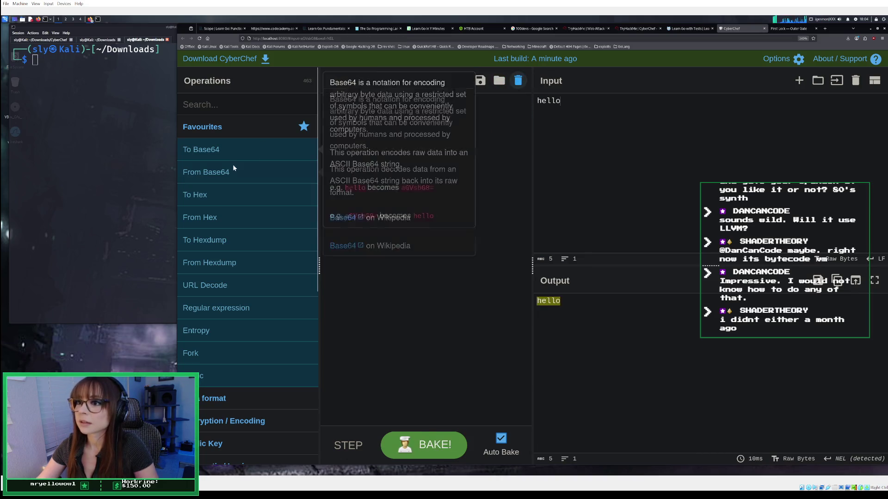
mouse_move(222, 172)
left_mouse_down()
mouse_move(439, 139)
mouse_move(539, 135)
mouse_move(541, 120)
left_mouse_up()
double_click(543, 101)
key("BackSpace")
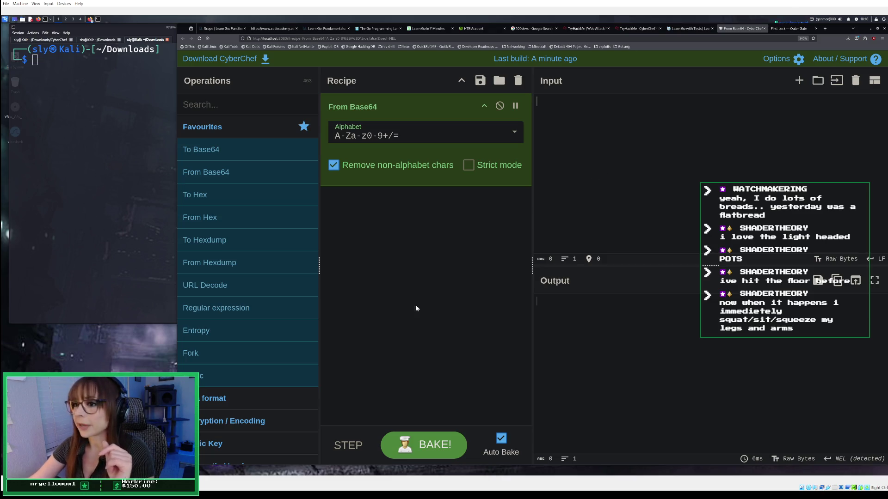
Scroll the TryHackMe room to the tips on Base64 chat, guard names, headers and the Outer Gate.
left_click(626, 29)
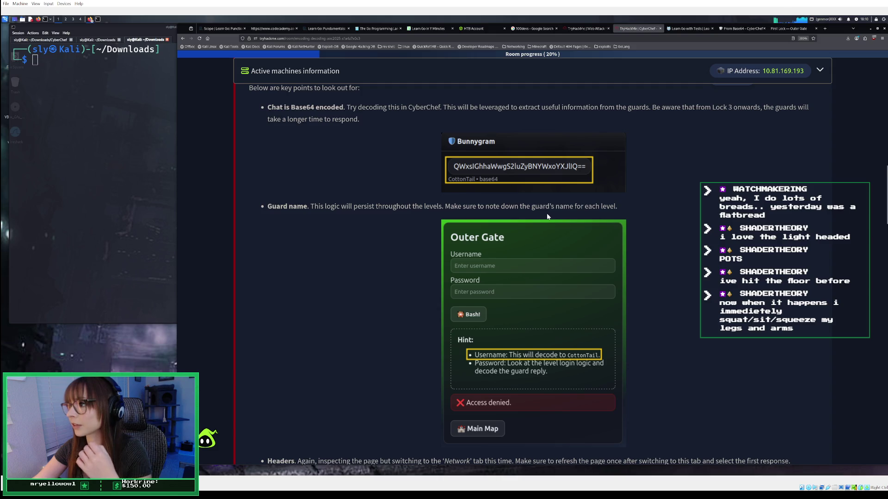
scroll(547, 216, "down", 1)
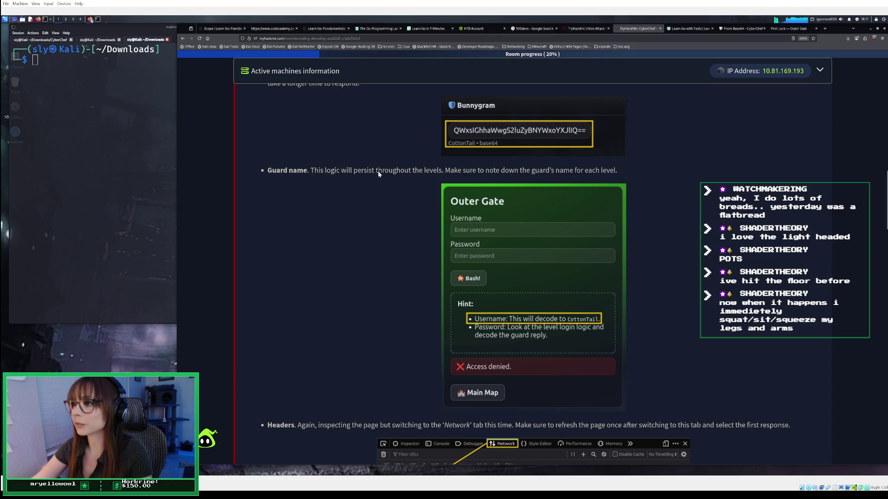
Type 'what are the login credentials?' into the Outer Gate chat box.
left_click(740, 30)
left_click(782, 30)
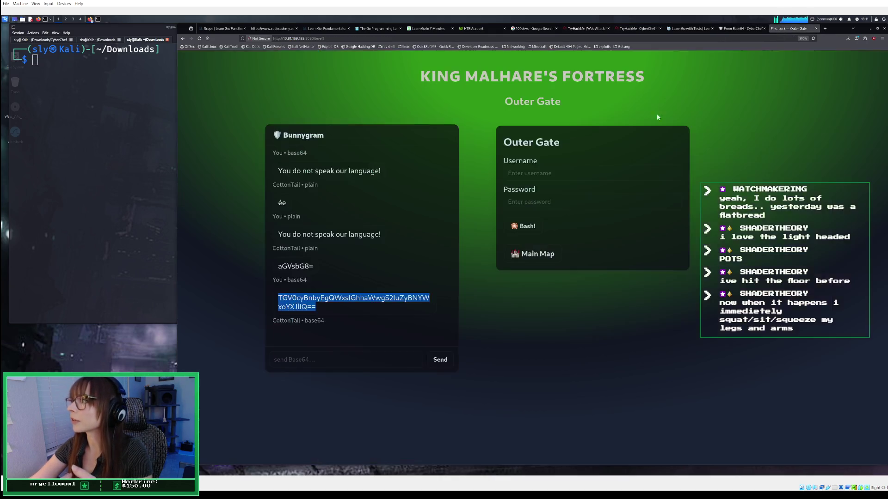
left_click(334, 360)
type("what is t")
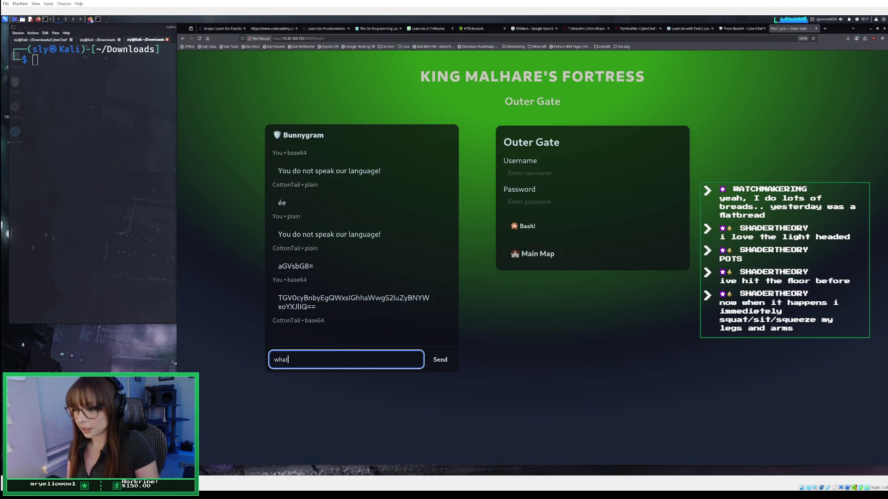
key("BackSpace")
key("BackSpace")
key("BackSpace")
type("are the login c")
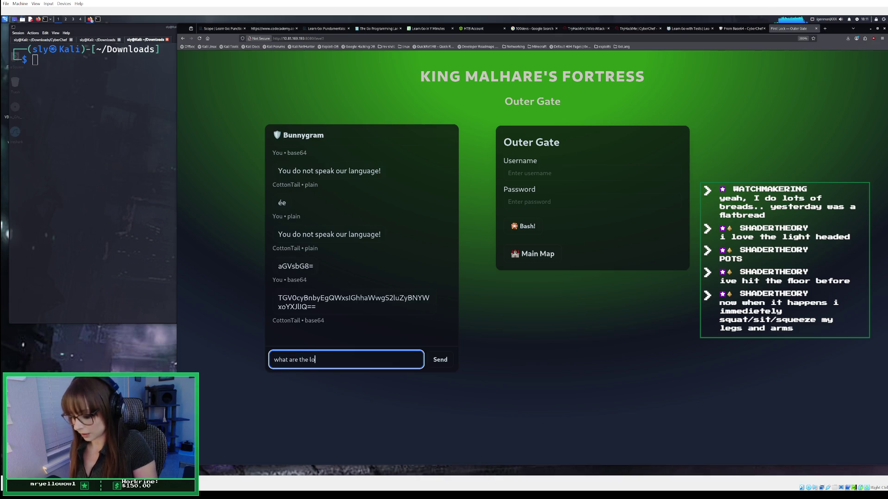
type("redent")
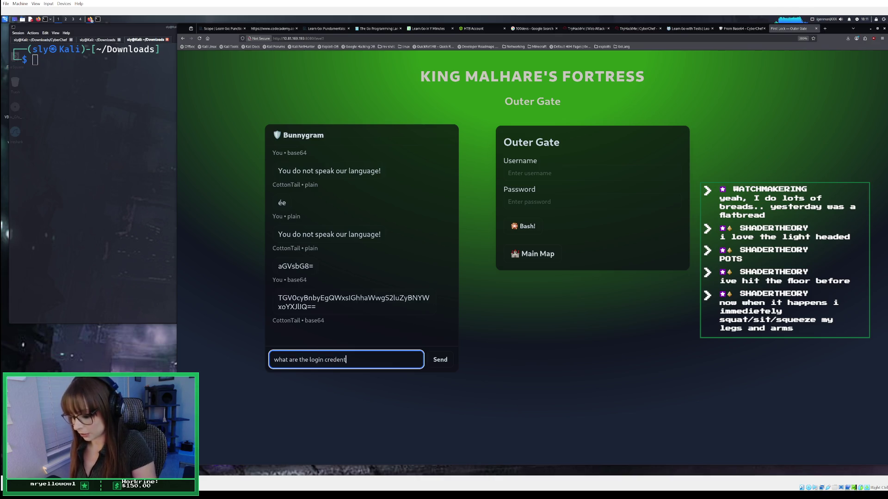
type("ial")
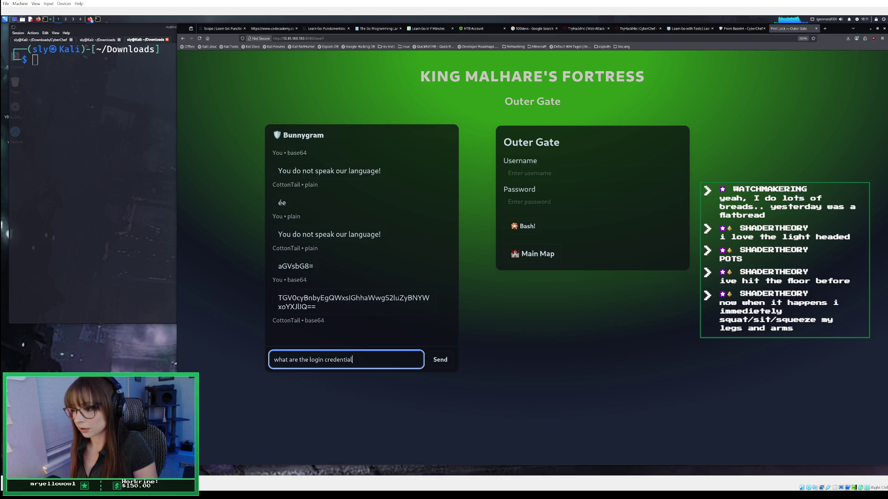
type("s?")
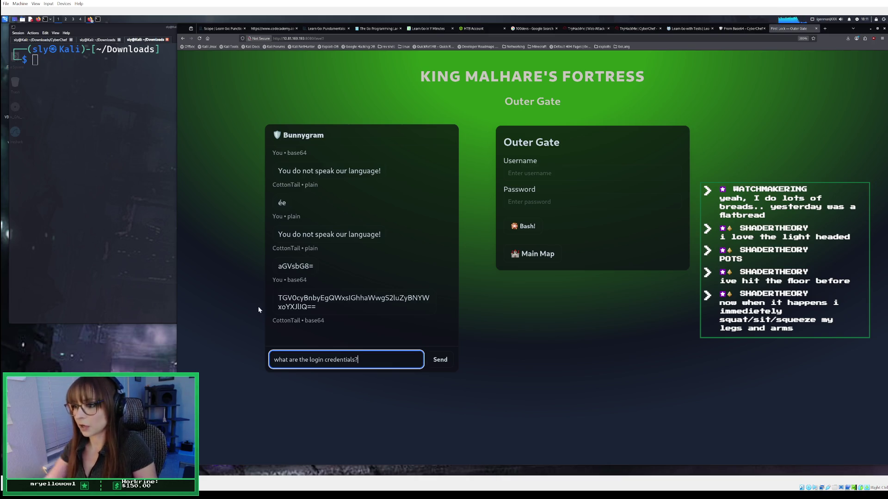
Cut the drafted credentials question out of the chat box.
left_click(298, 360)
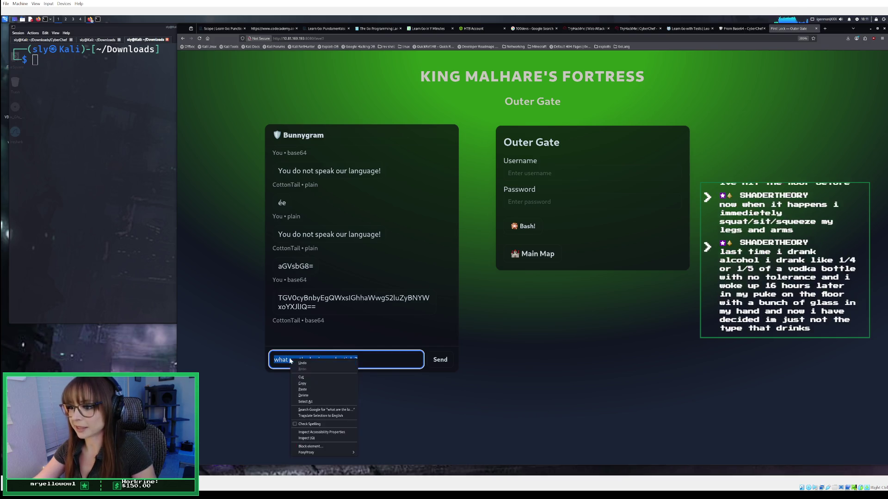
triple_click(310, 365)
key("ctrl+x")
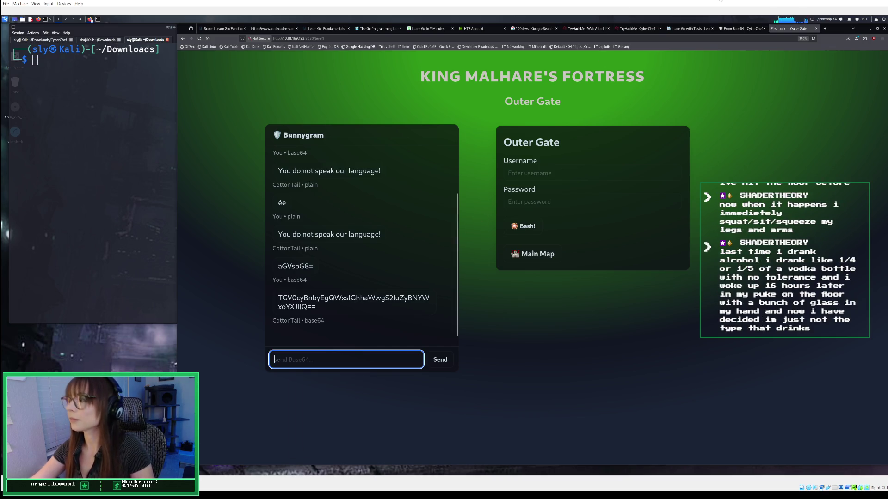
left_click(737, 30)
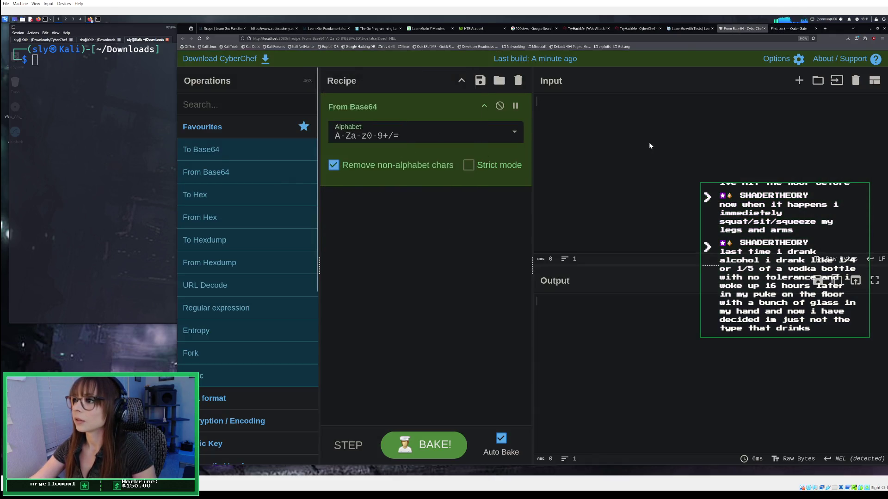
Make To Base64 the only recipe step and paste the question as input.
double_click(268, 145)
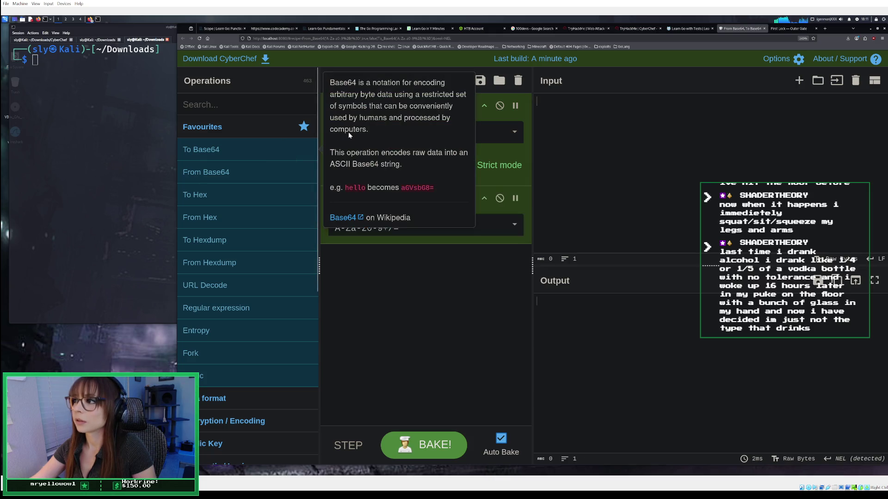
left_click(517, 81)
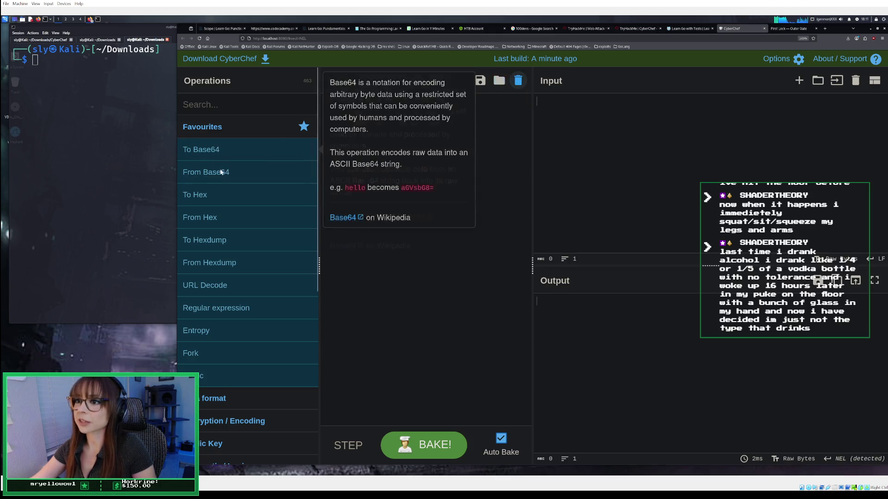
double_click(222, 152)
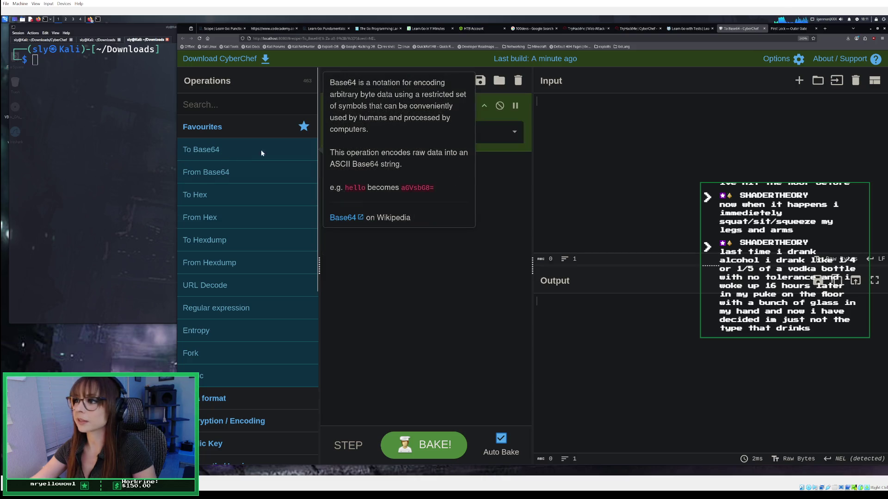
right_click(600, 140)
left_click(607, 167)
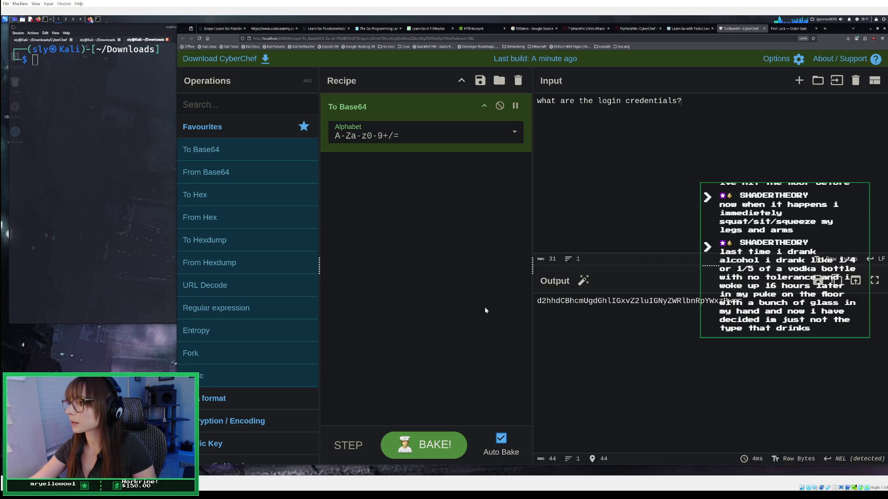
Copy the Base64-encoded question from the output.
triple_click(529, 300)
right_click(561, 300)
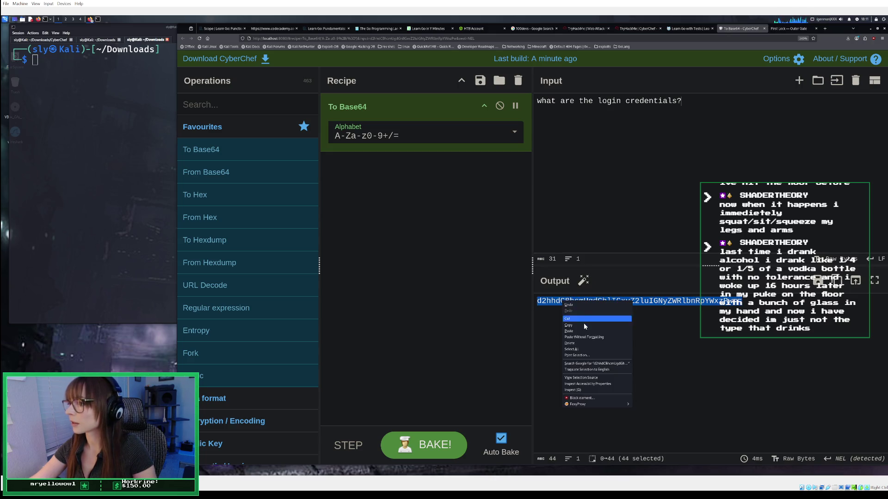
left_click(580, 303)
left_click(783, 29)
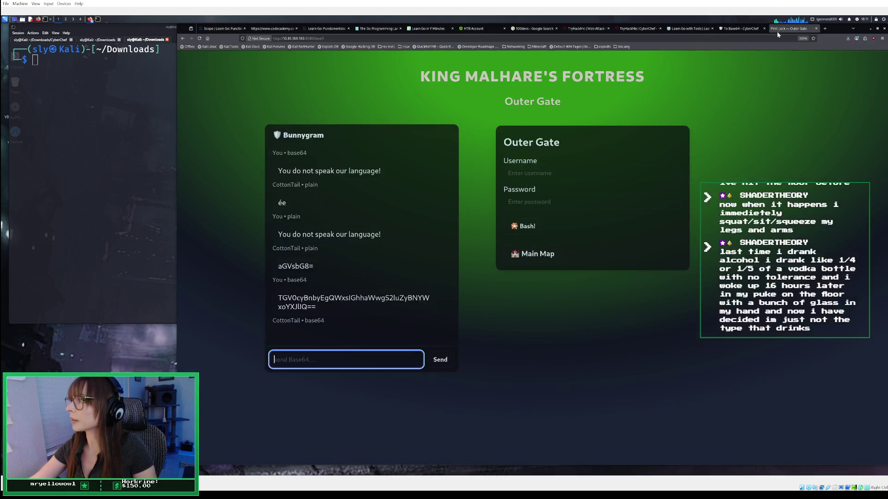
Paste the Base64-encoded question into the chat and send it to the guard.
right_click(327, 360)
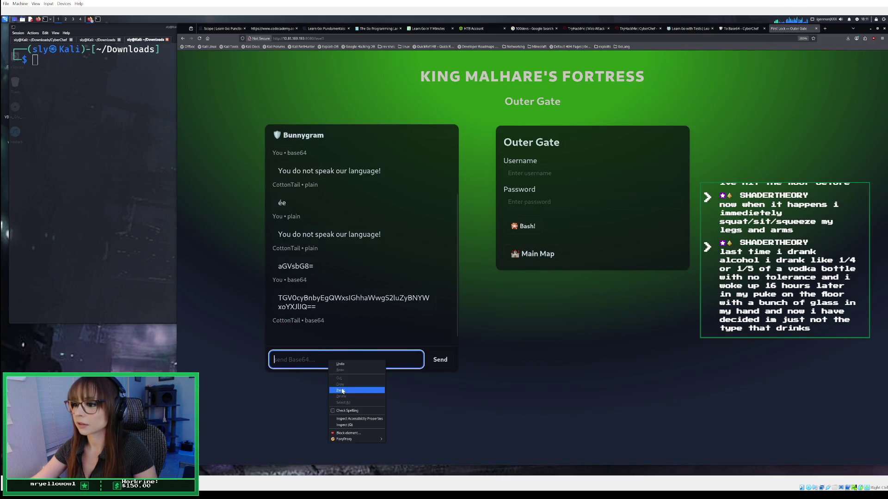
left_click(344, 390)
left_click(437, 361)
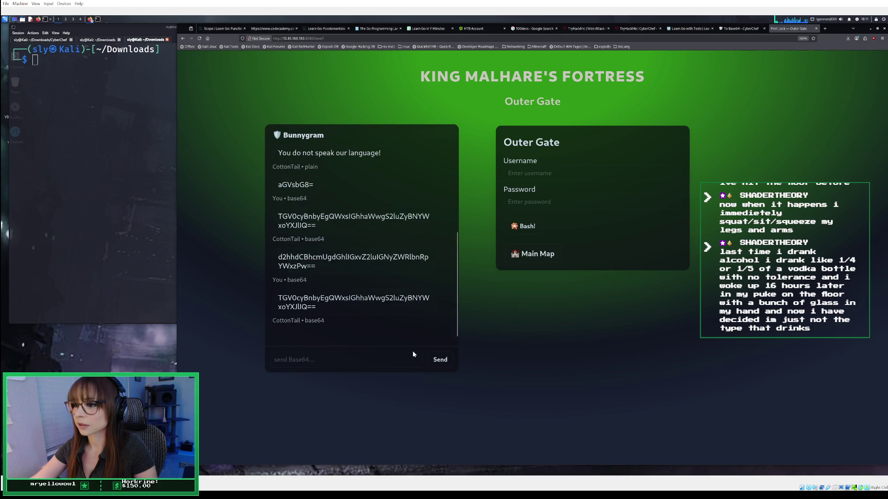
Copy CottonTail's latest Base64 reply from the chat.
left_click_drag(323, 309, 276, 299)
right_click(286, 303)
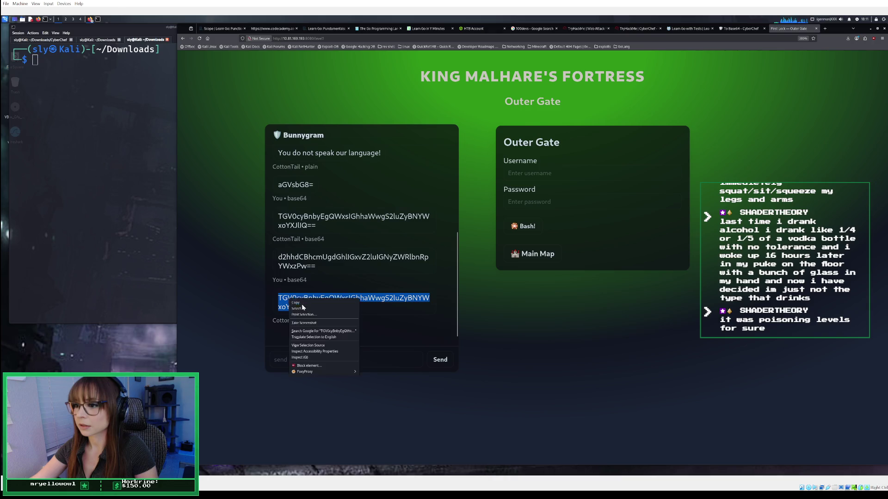
left_click(307, 311)
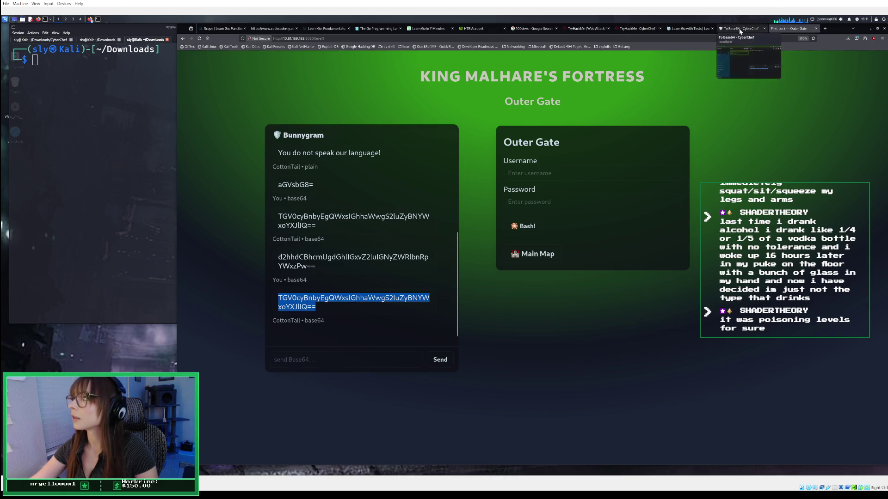
left_click(740, 28)
Decode CottonTail's reply with a lone From Base64 step: 'Lets go! All hail King Malhare!'.
left_click(519, 81)
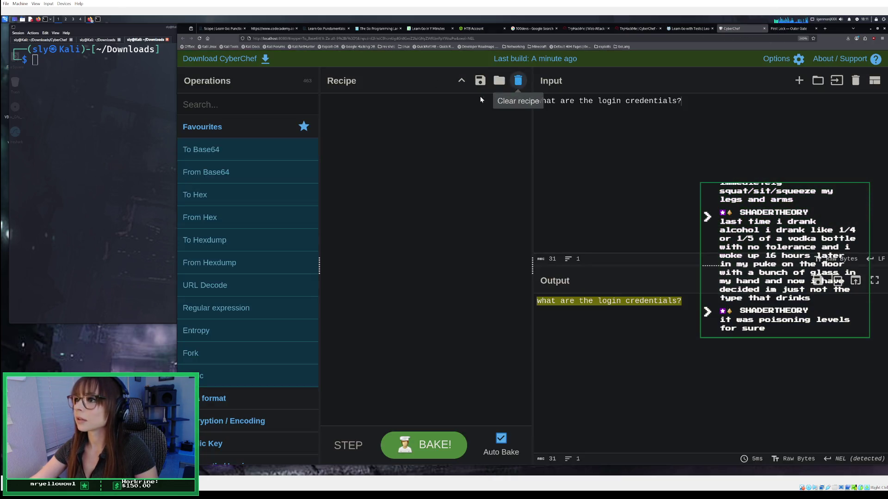
double_click(213, 172)
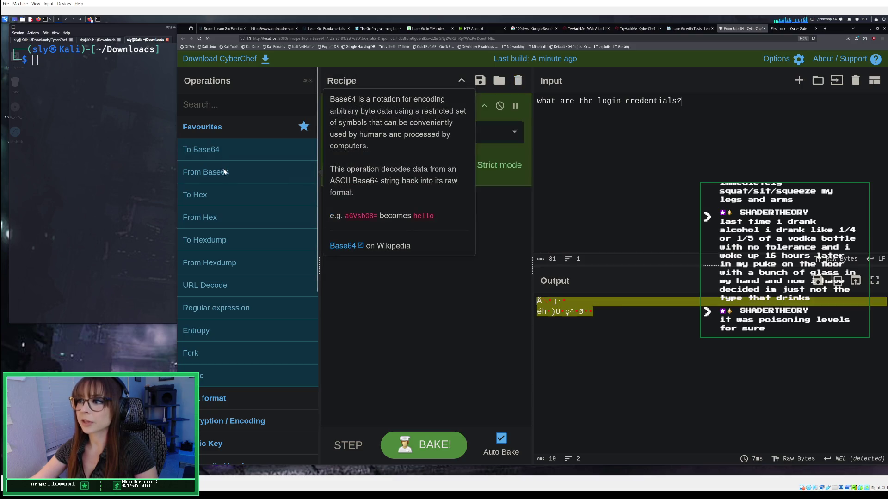
key("ctrl+shift+Left")
key("ctrl+shift+Left")
key("ctrl+shift+Left")
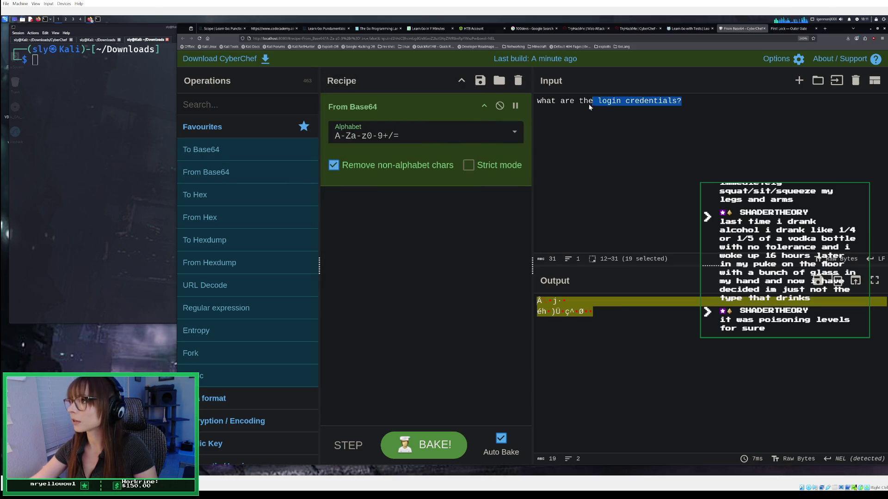
key("ctrl+v")
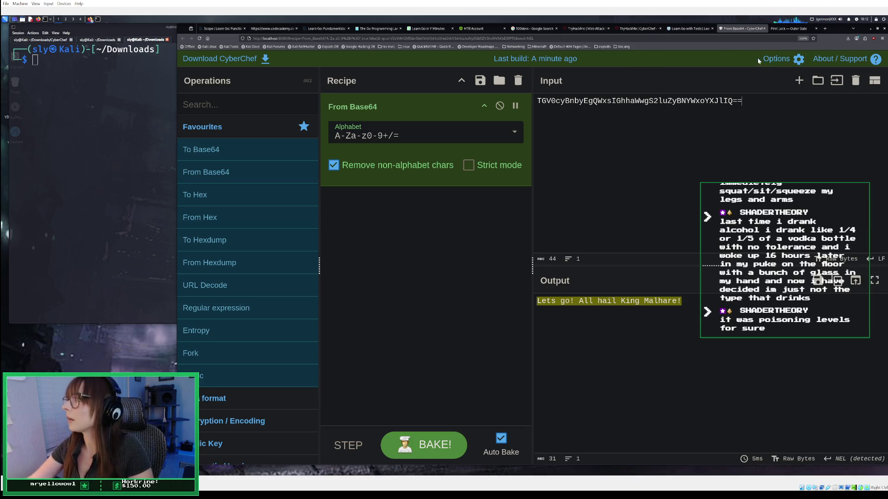
left_click(781, 28)
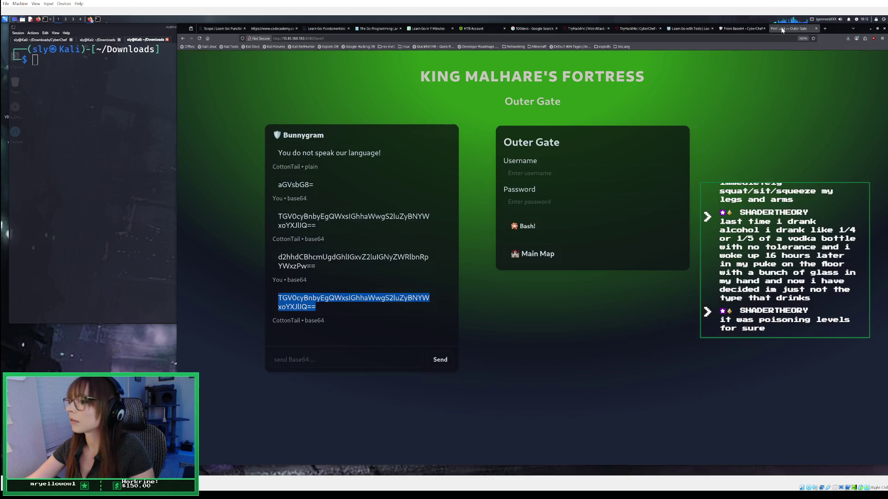
Submit an empty Outer Gate login to get 'Access denied.' and the username/password hint.
left_click(356, 360)
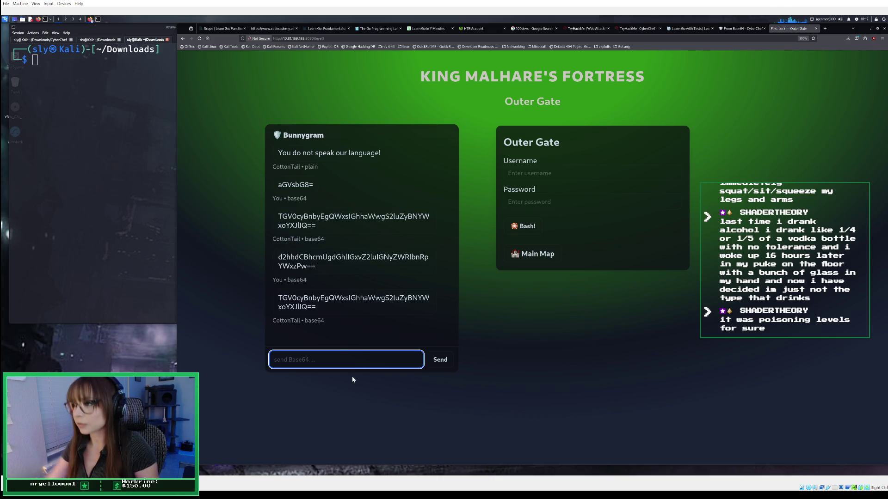
left_click(628, 30)
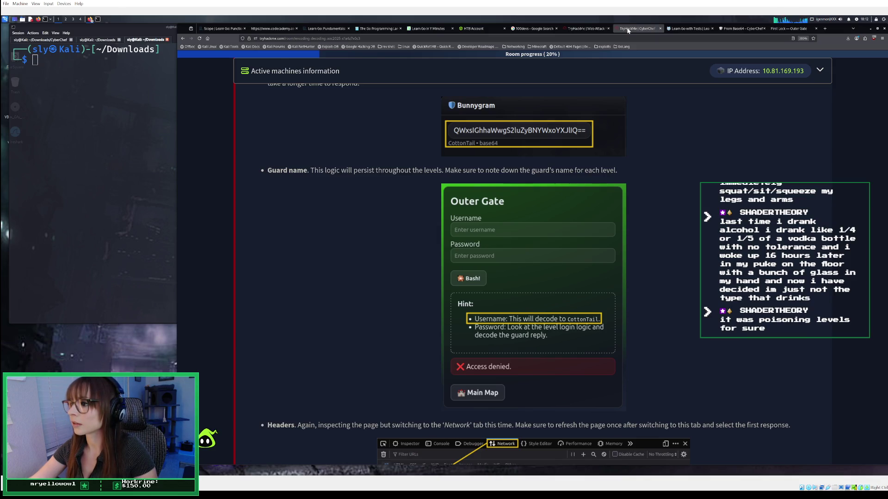
left_click(788, 28)
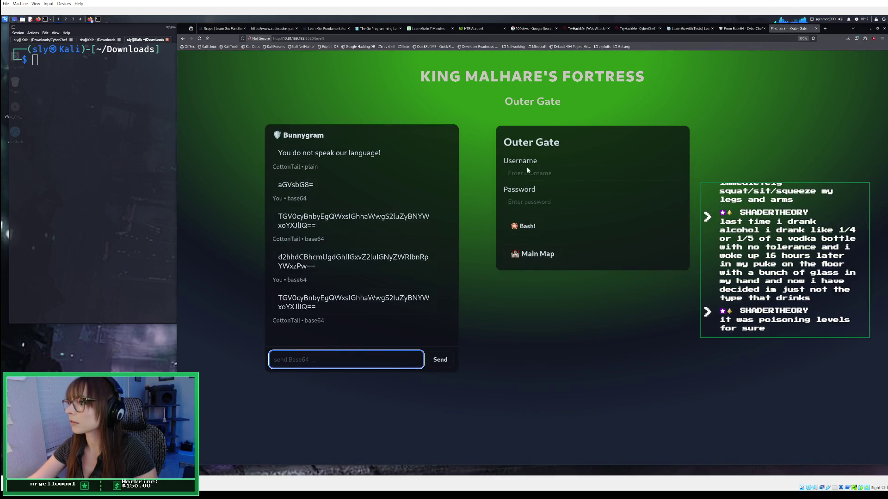
left_click(532, 229)
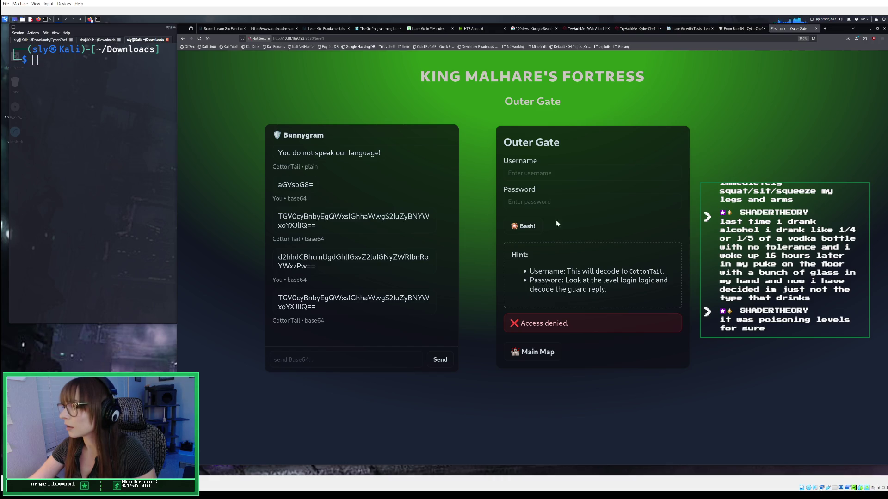
left_click(550, 178)
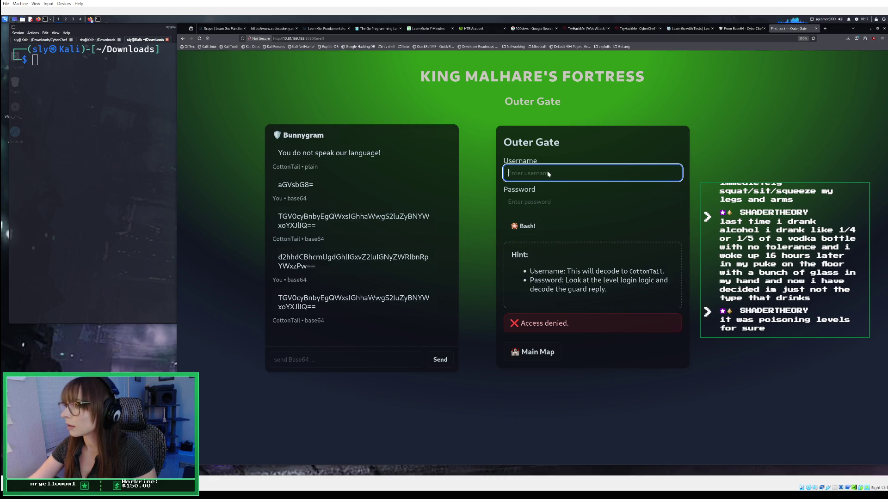
Enter CottonTail as the username, fixing the stray semicolon, and open the developer tools.
type("C")
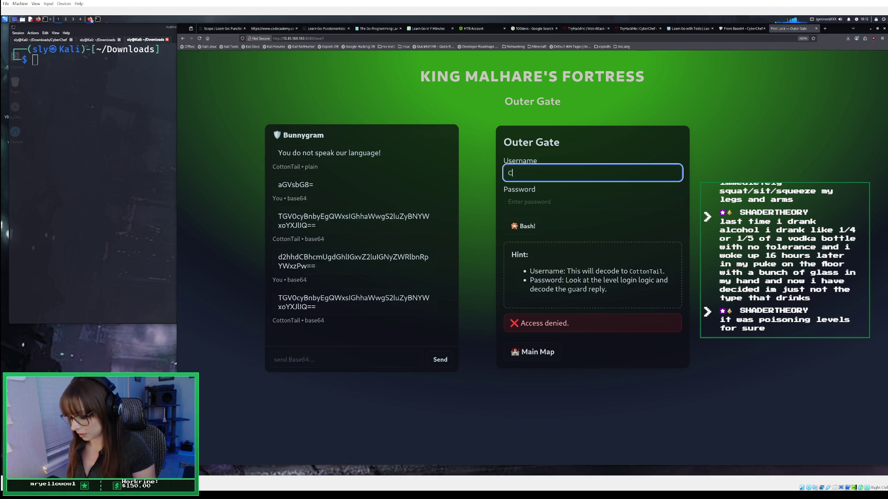
type("ottonTai;l")
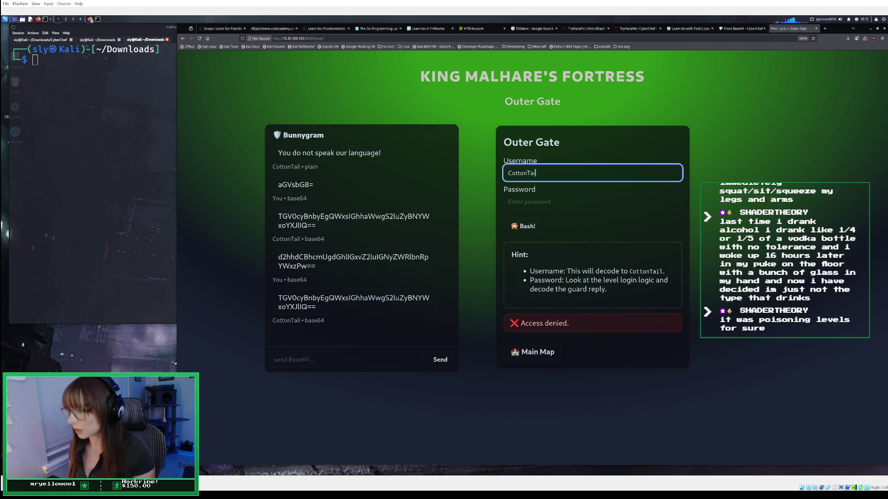
key("BackSpace")
key("BackSpace")
type("l")
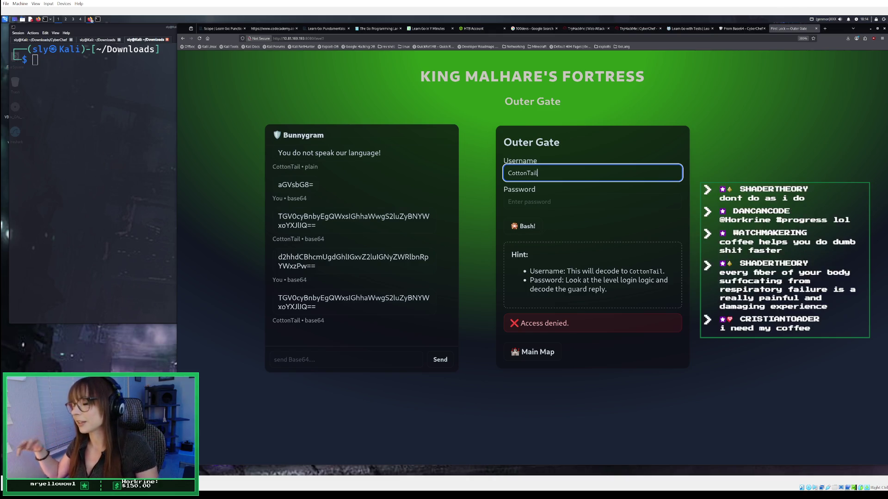
left_click(586, 203)
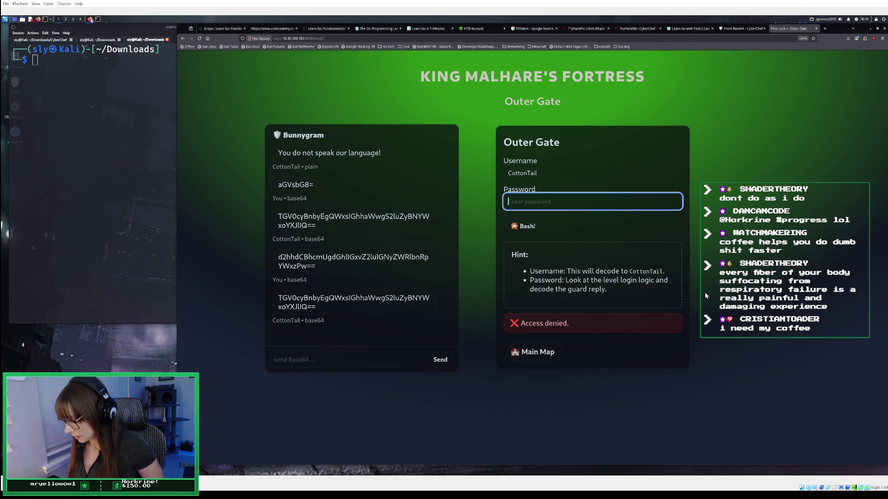
key("F12")
Inspect the Outer Gate HTML after a reload, revealing the deferred /static/app.js script.
key("Return")
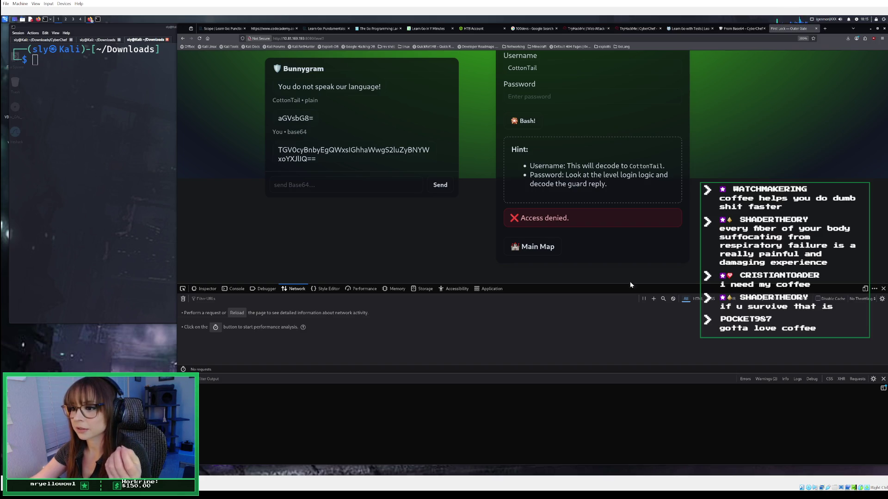
left_click(206, 290)
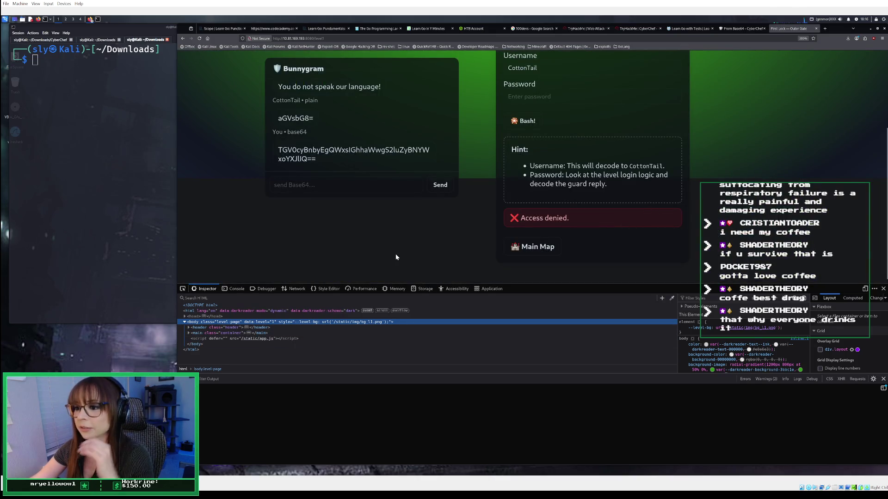
key("F5")
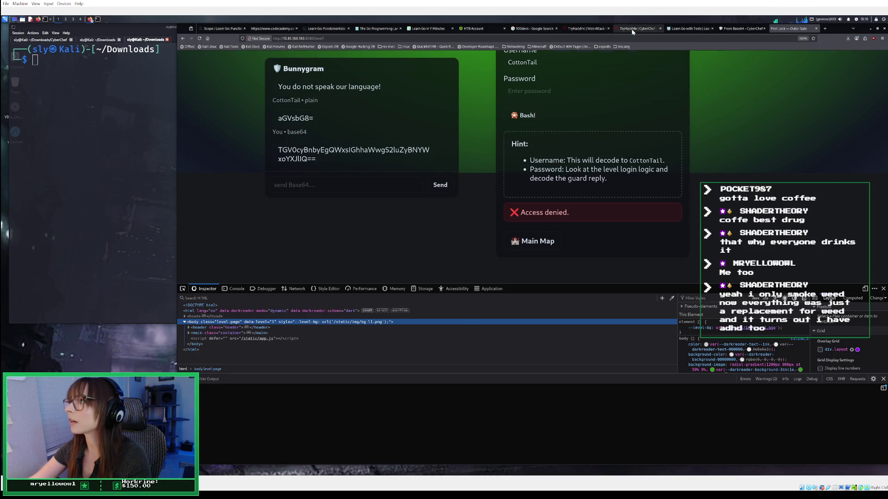
left_click(650, 31)
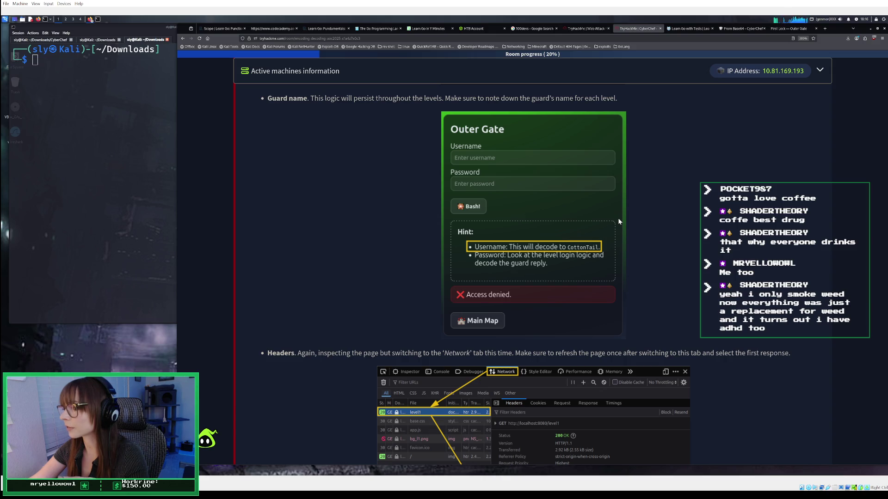
Read the Headers tip in the TryHackMe room, then return to the Outer Gate page.
scroll(618, 218, "down", 3)
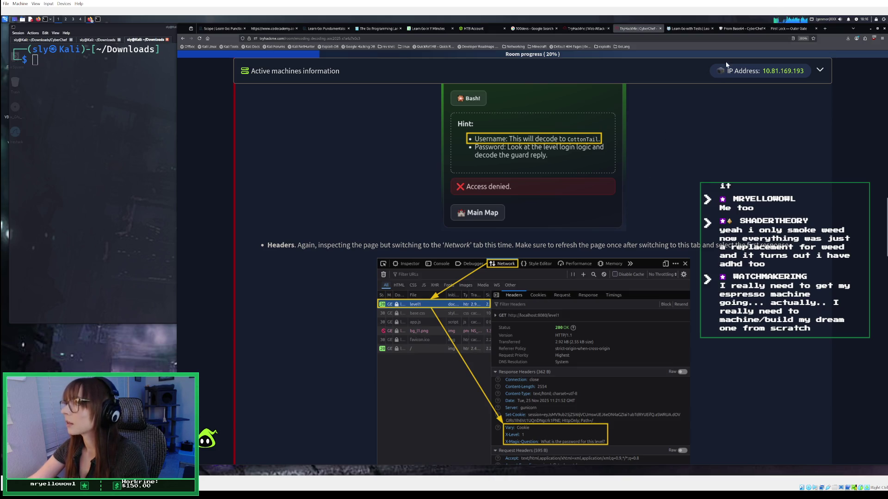
left_click(788, 30)
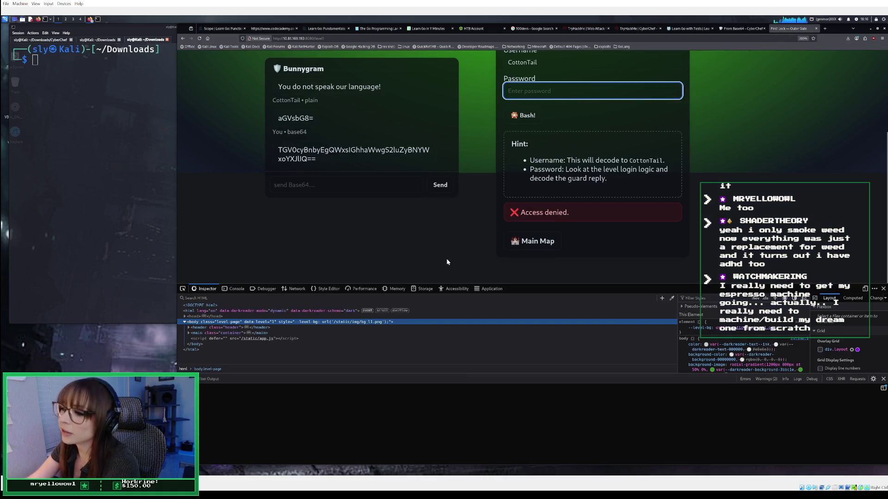
left_click(290, 289)
key("ctrl+r")
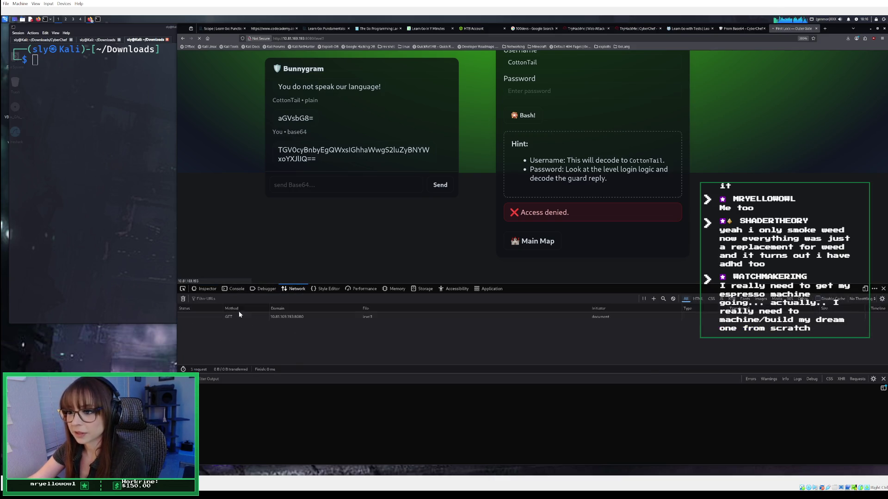
left_click(318, 318)
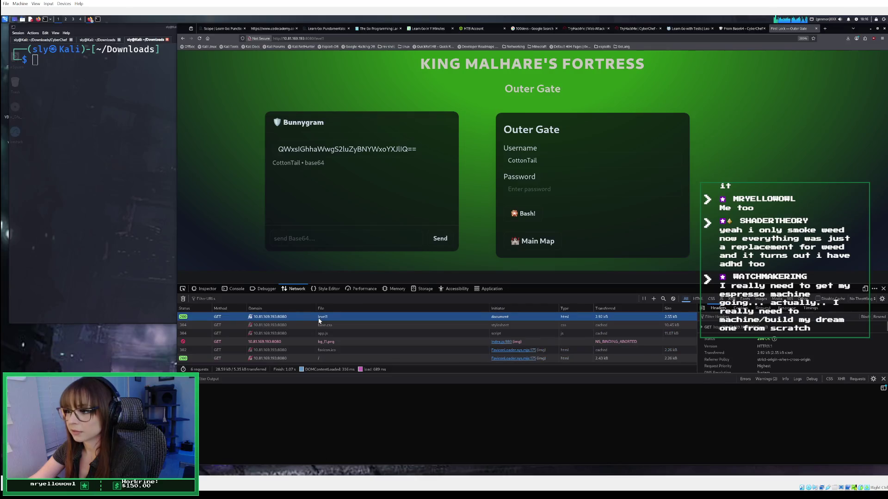
scroll(767, 342, "down", 5)
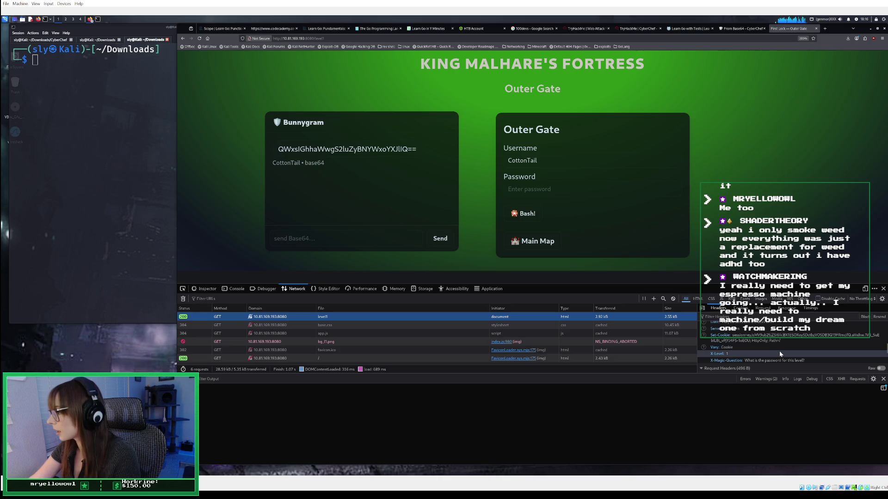
scroll(779, 351, "down", 2)
left_click(784, 332)
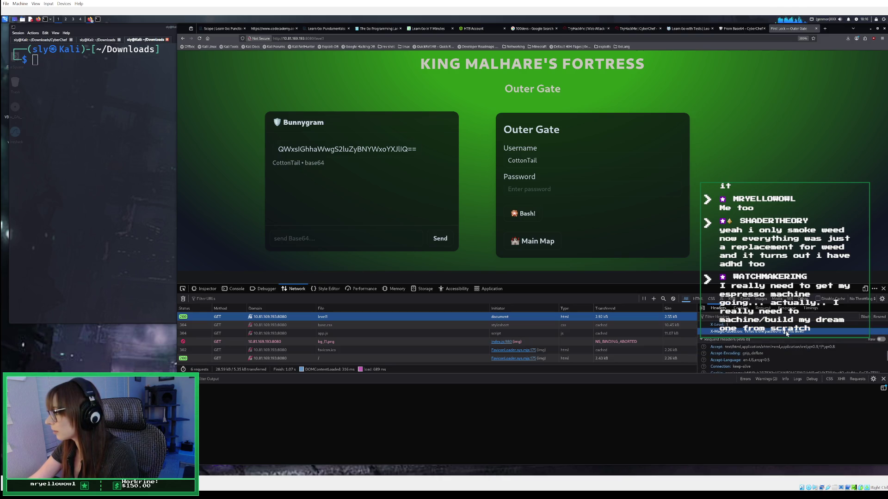
scroll(786, 334, "up", 1)
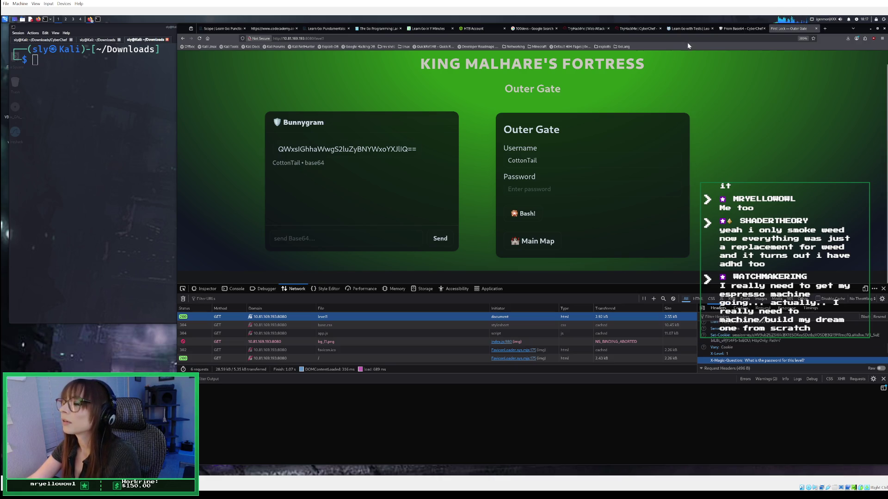
Read the Login Logic tip and Debugger screenshot in TryHackMe, then return to the Outer Gate page.
left_click(629, 29)
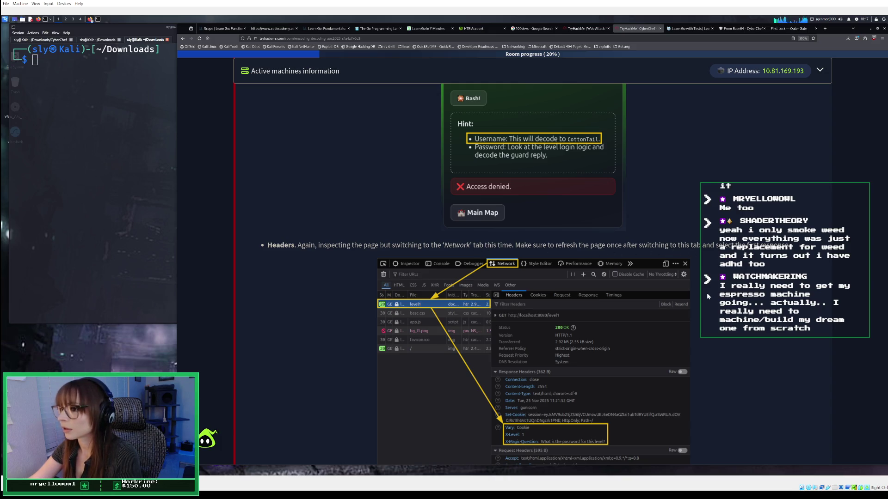
scroll(551, 255, "down", 5)
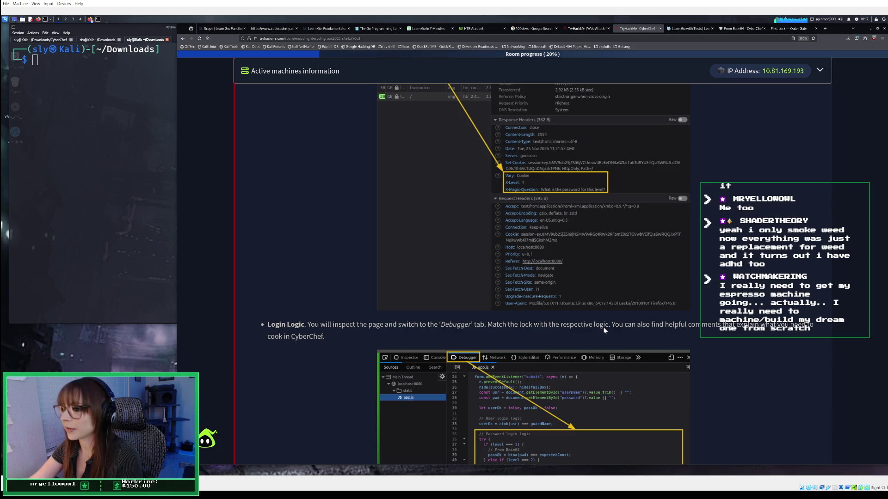
scroll(603, 326, "down", 3)
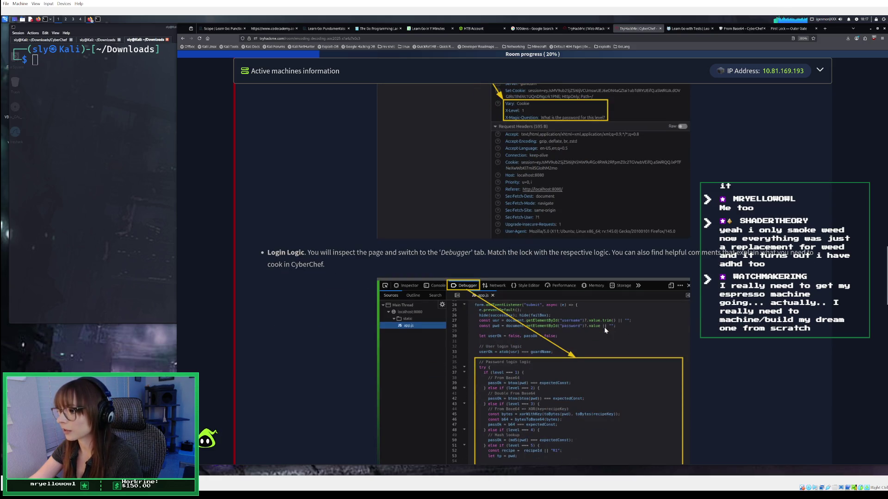
left_click(788, 28)
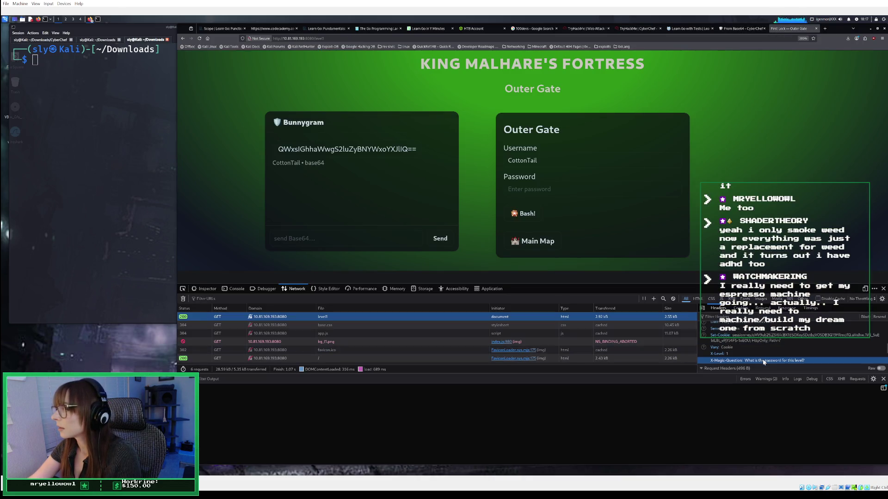
Review the Cookie, Host, Referer and User-Agent request headers, then switch to the Debugger's page sources.
scroll(763, 359, "down", 3)
scroll(764, 352, "up", 2)
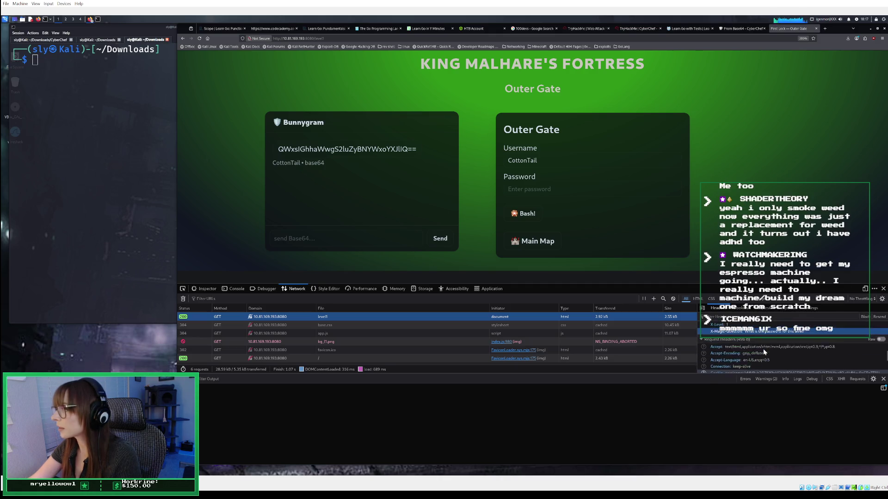
scroll(763, 354, "down", 1)
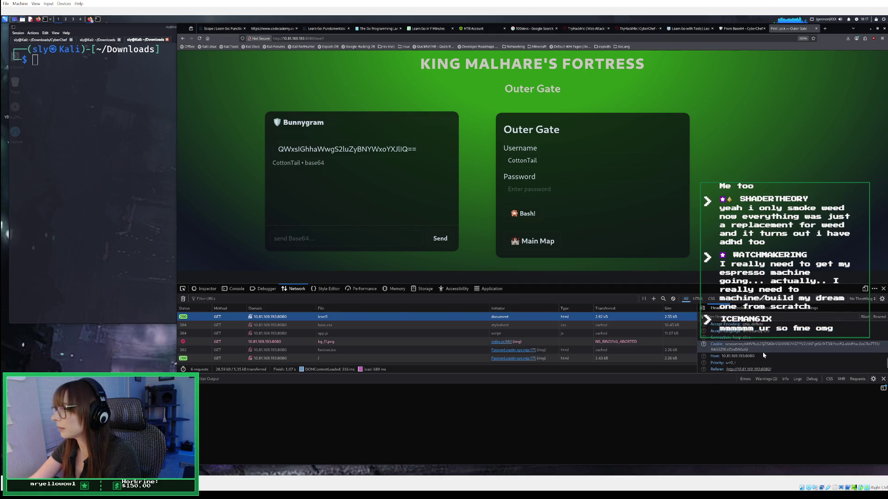
scroll(764, 355, "down", 2)
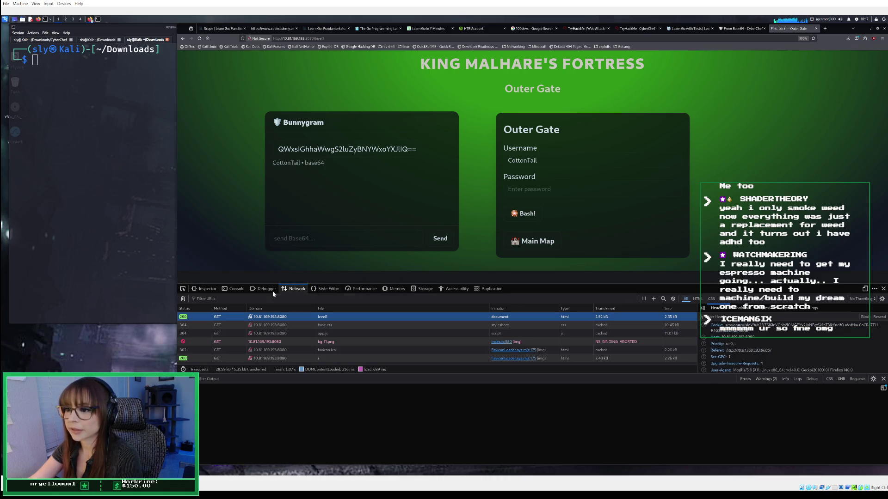
left_click(253, 291)
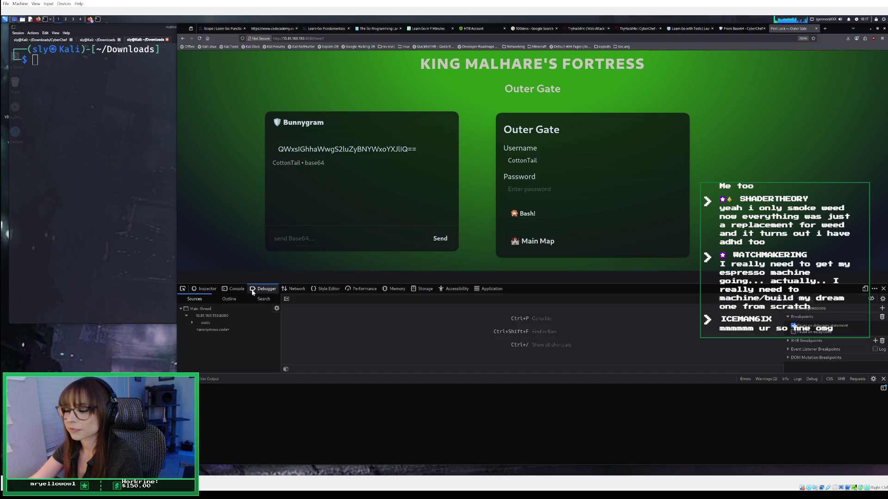
Expand the static folder and open app.js in the Debugger.
left_click(221, 323)
left_click(221, 329)
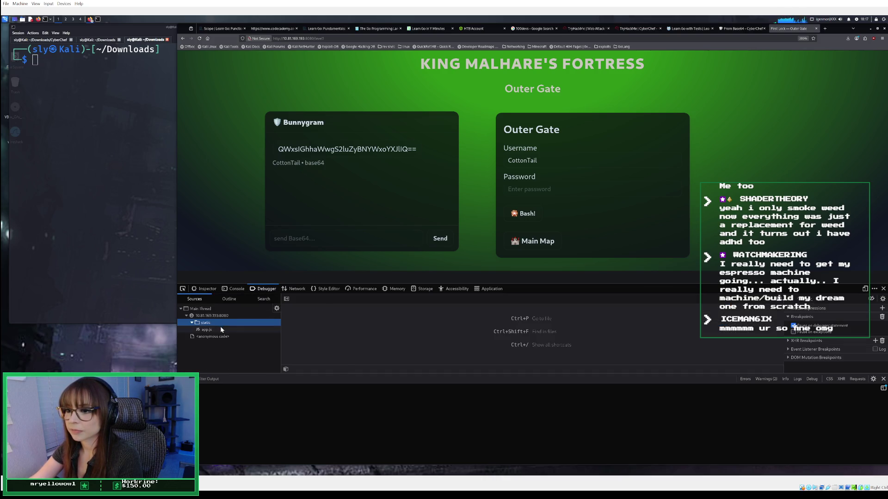
scroll(363, 330, "down", 2)
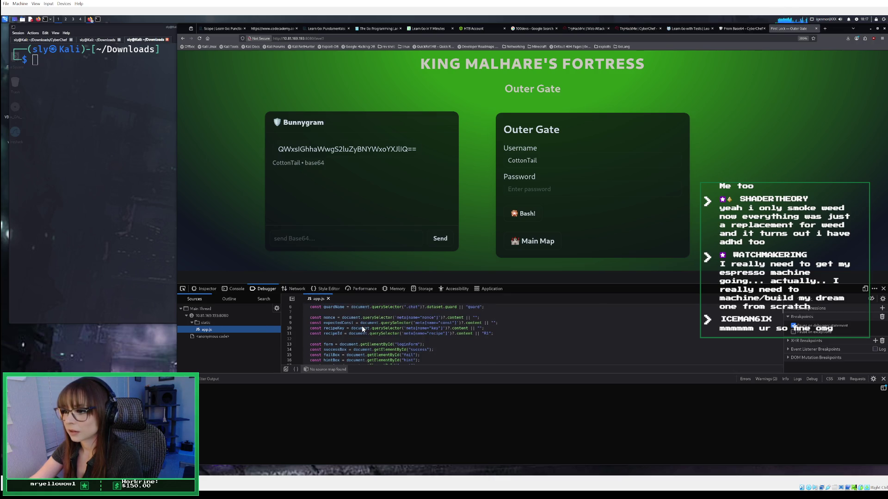
scroll(363, 329, "down", 2)
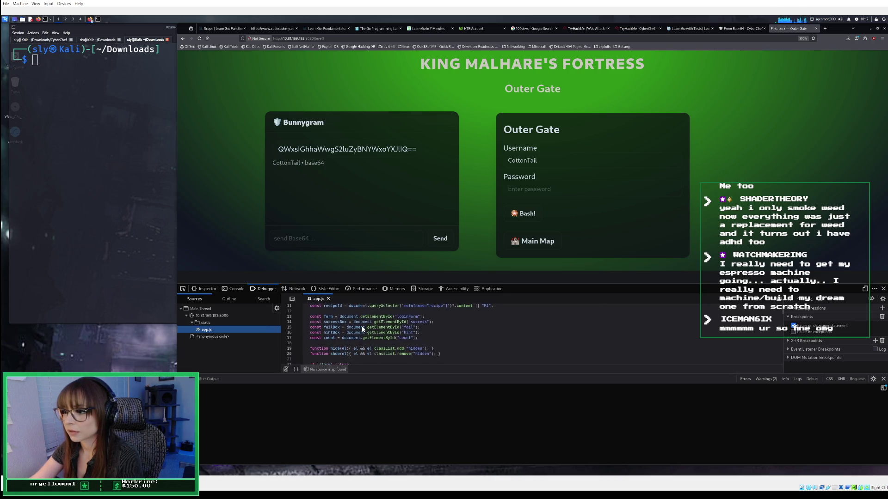
scroll(363, 330, "down", 4)
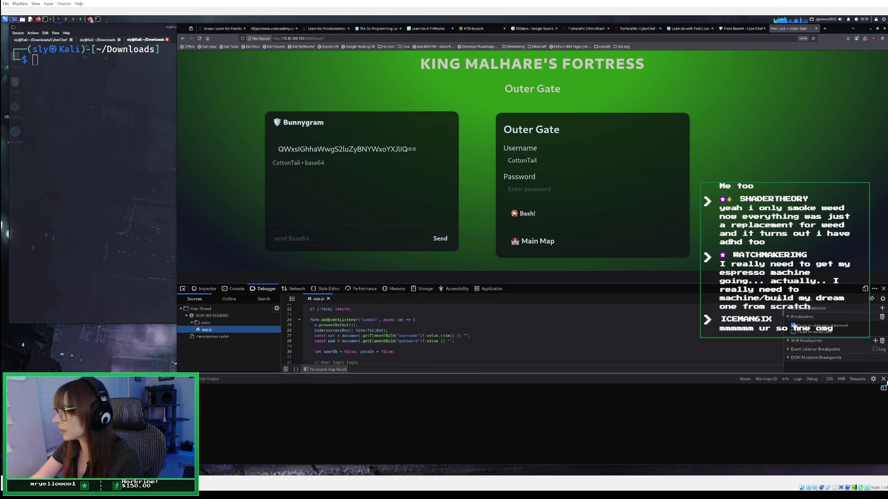
Close the split console and read app.js's per-level password checks, e.g. btoa(pwd) versus expectedConst.
left_click(883, 380)
scroll(389, 381, "down", 2)
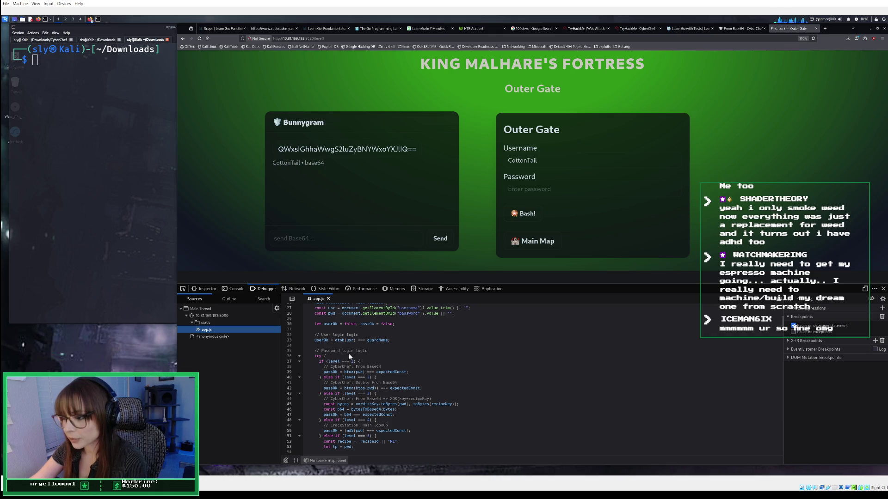
scroll(350, 357, "down", 2)
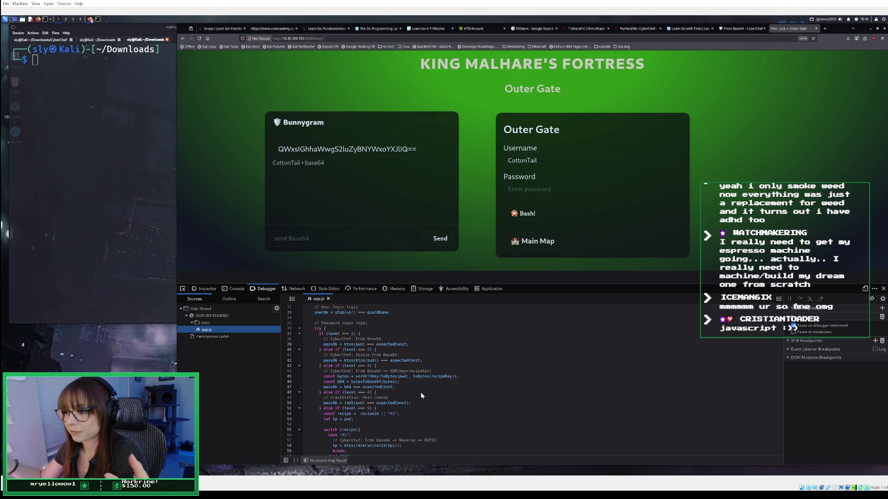
scroll(411, 356, "up", 8)
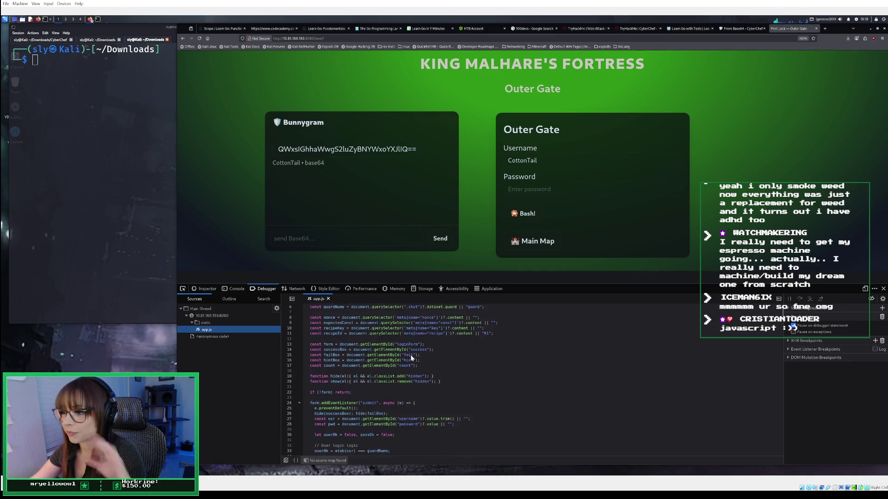
scroll(412, 358, "up", 2)
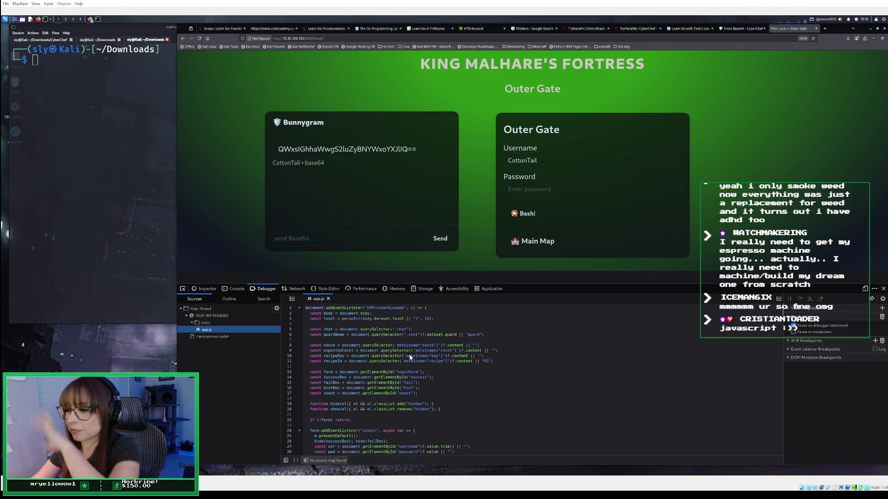
scroll(409, 354, "down", 2)
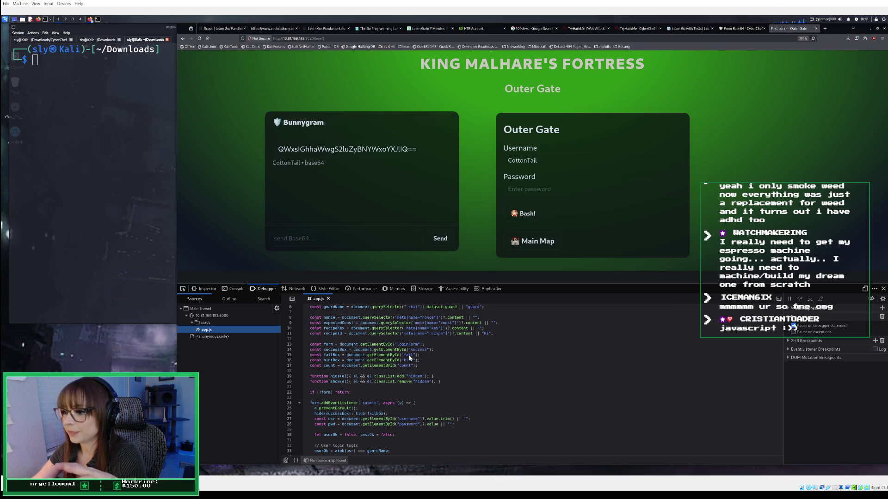
scroll(409, 354, "down", 6)
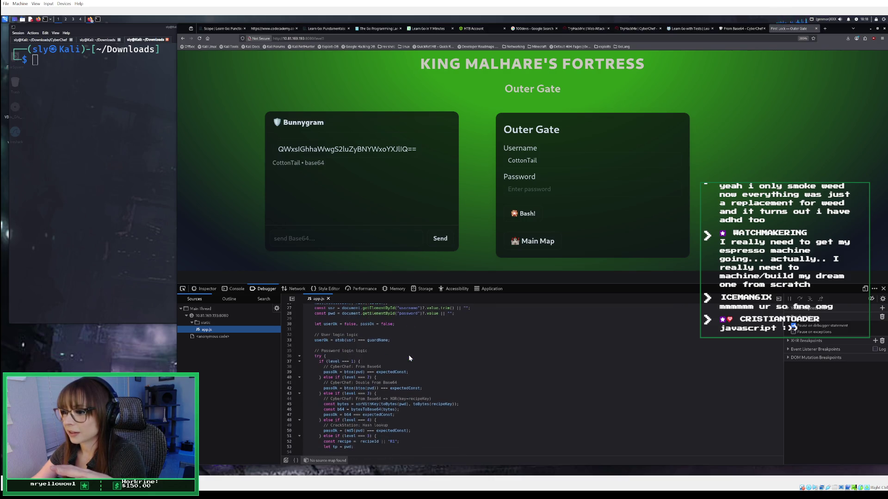
scroll(409, 355, "down", 2)
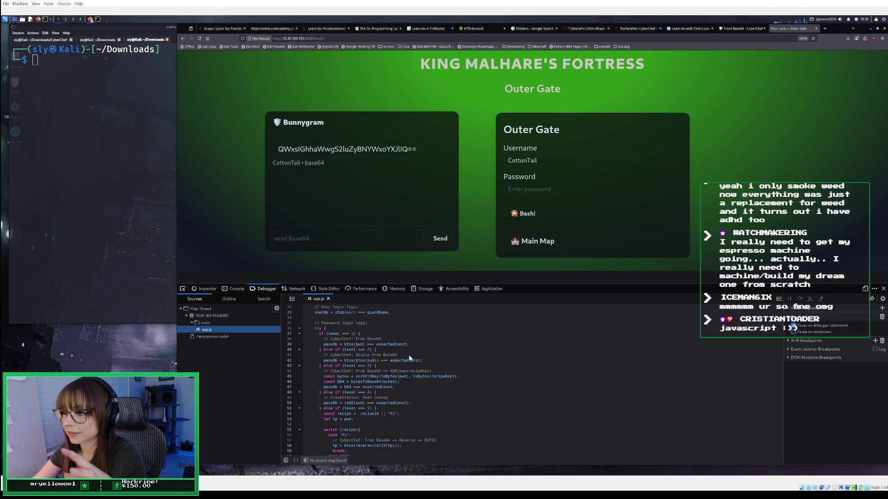
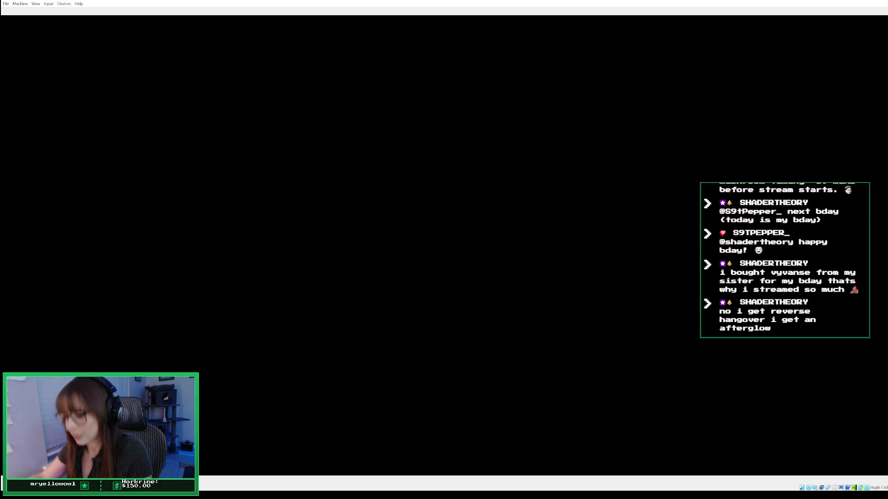
Unlock the Kali desktop by entering the account password on the lock screen.
type("kali")
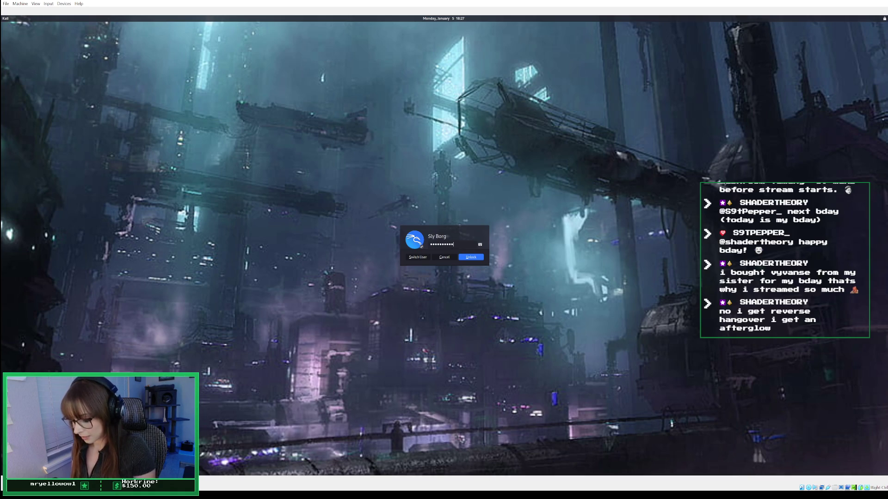
type("xxx")
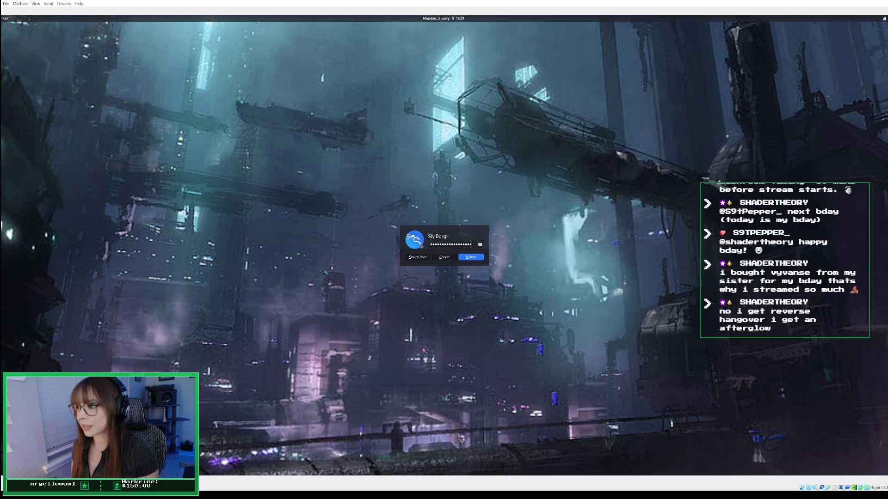
key("Return")
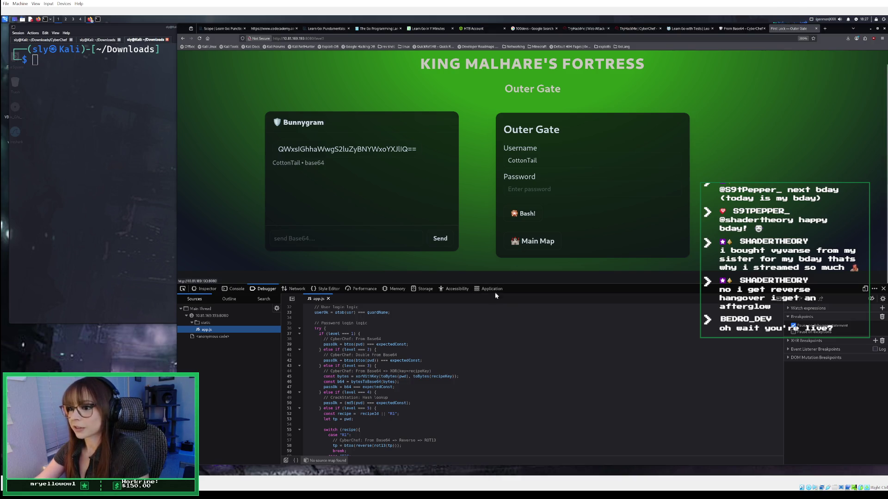
scroll(410, 328, "down", 3)
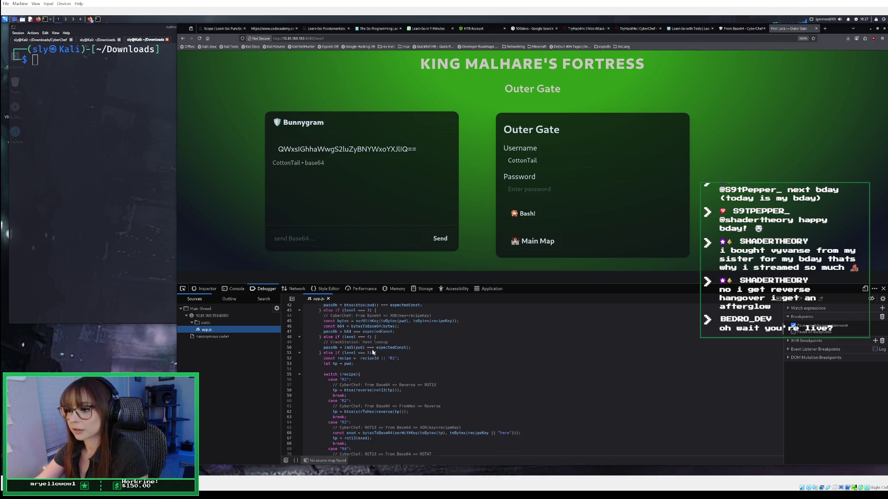
scroll(372, 353, "up", 1)
scroll(401, 400, "up", 1)
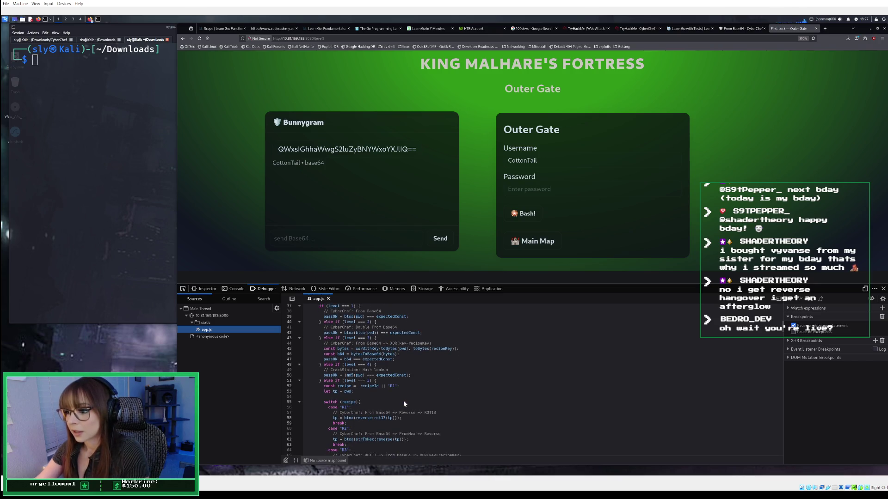
scroll(403, 400, "up", 2)
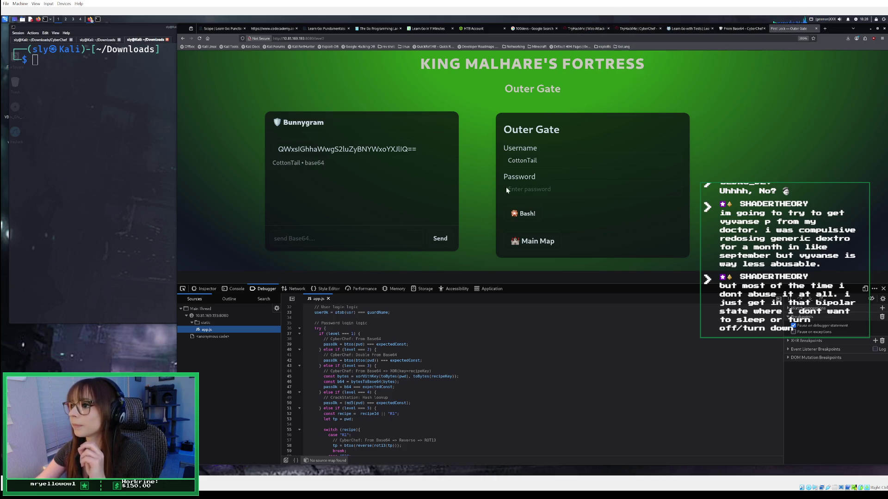
left_click(381, 236)
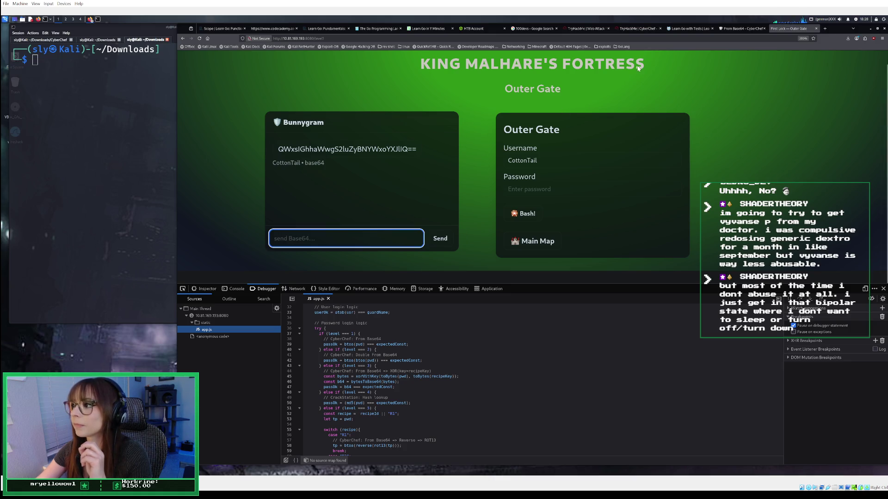
Review the Base64 input string in the CyberChef decoding tab.
left_click(738, 29)
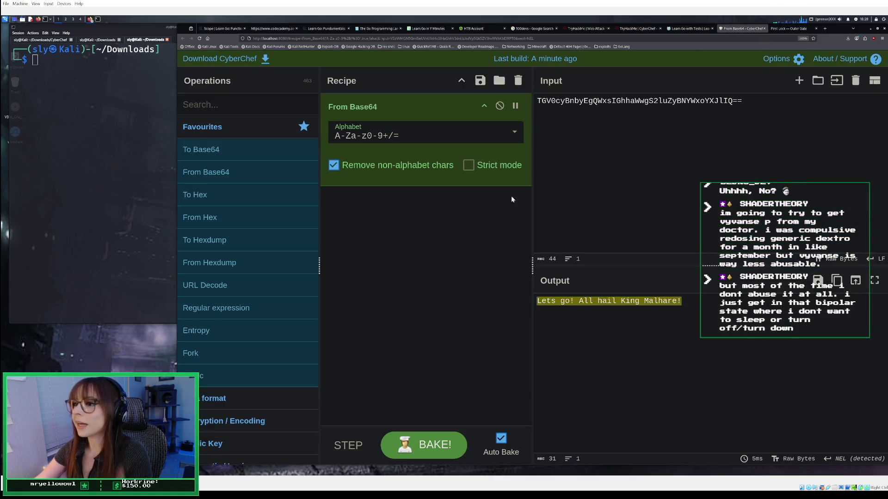
left_click_drag(741, 101, 540, 101)
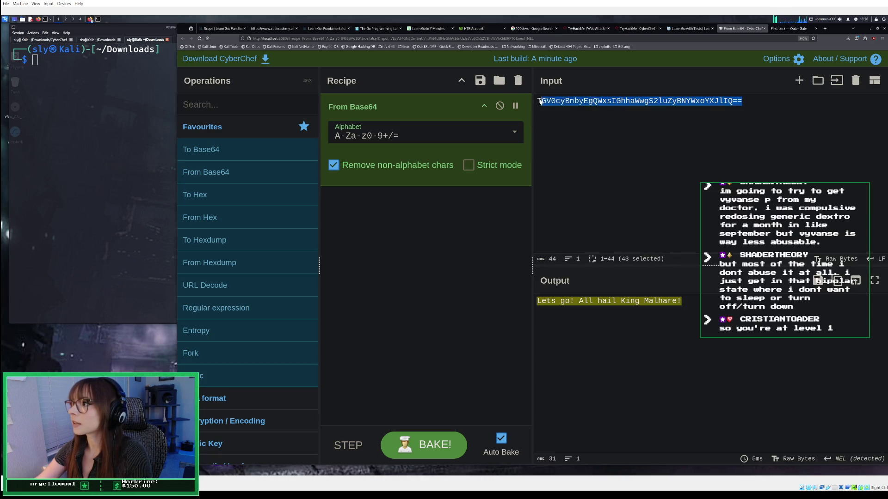
left_click(647, 139)
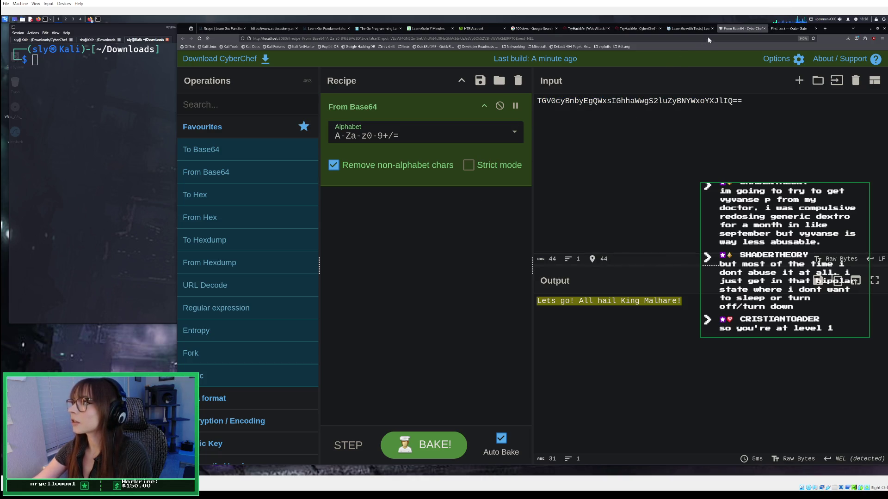
Submit the Outer Gate login with an empty password and inspect the MD5 check on app.js line 50.
left_click(786, 28)
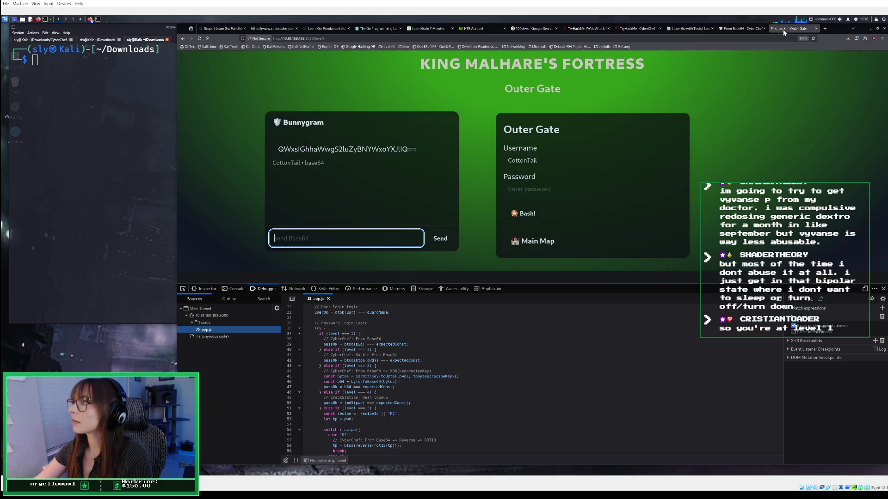
left_click(524, 217)
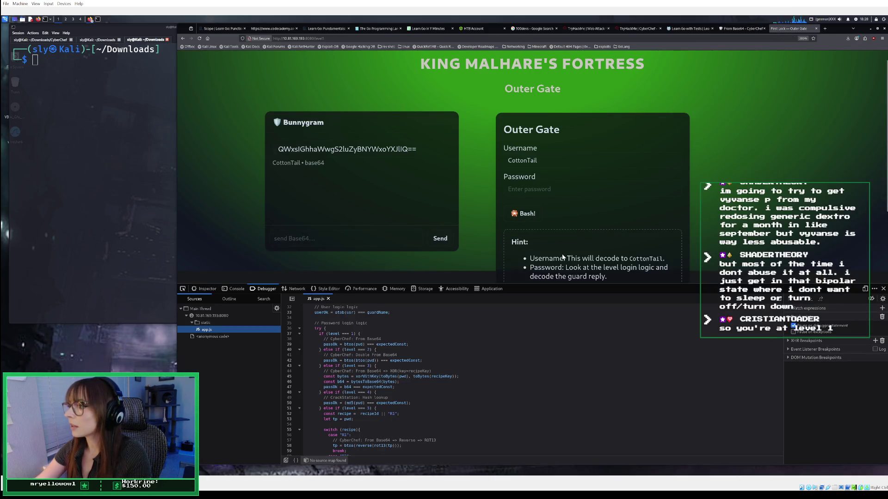
scroll(563, 257, "down", 2)
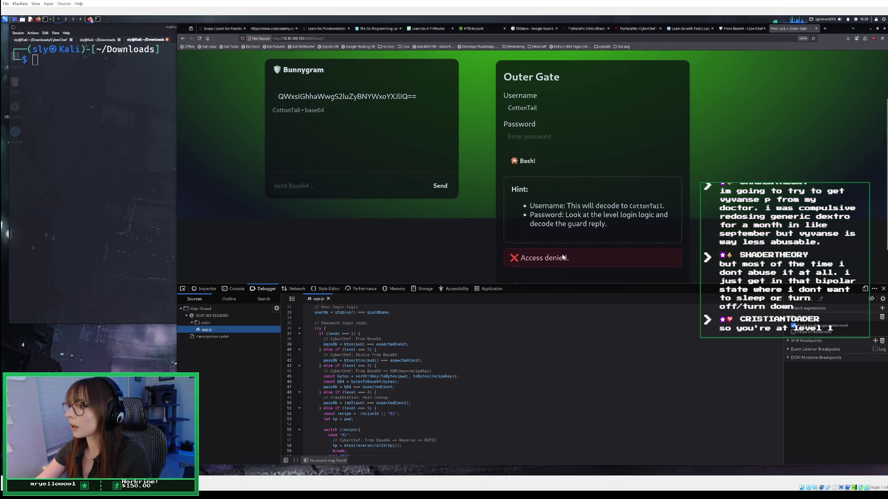
left_click(432, 404)
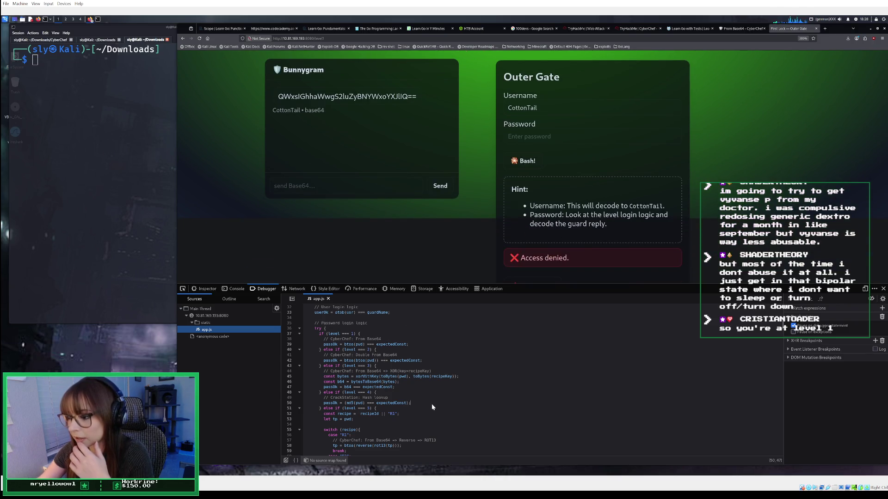
scroll(431, 404, "down", 2)
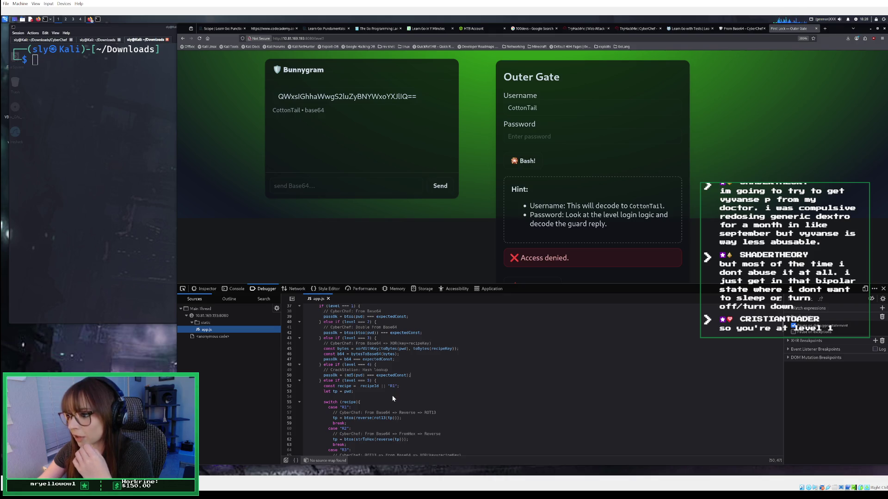
scroll(392, 394, "up", 2)
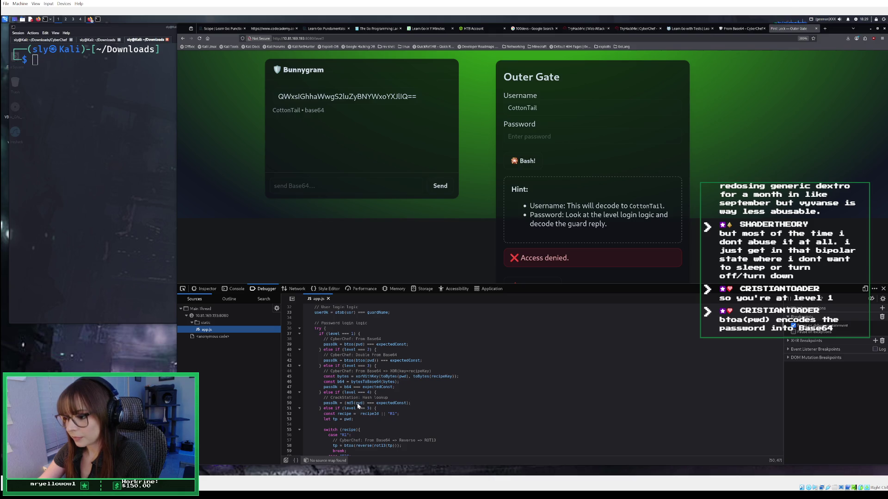
scroll(357, 403, "down", 2)
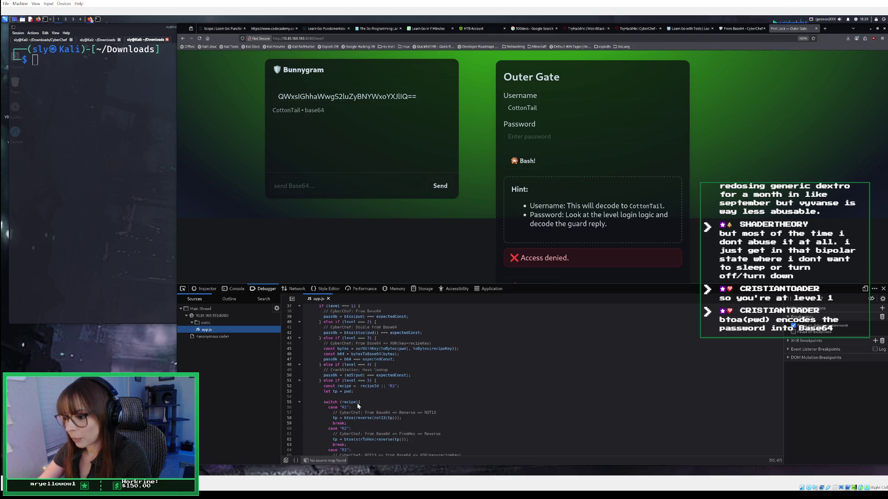
scroll(357, 405, "down", 3)
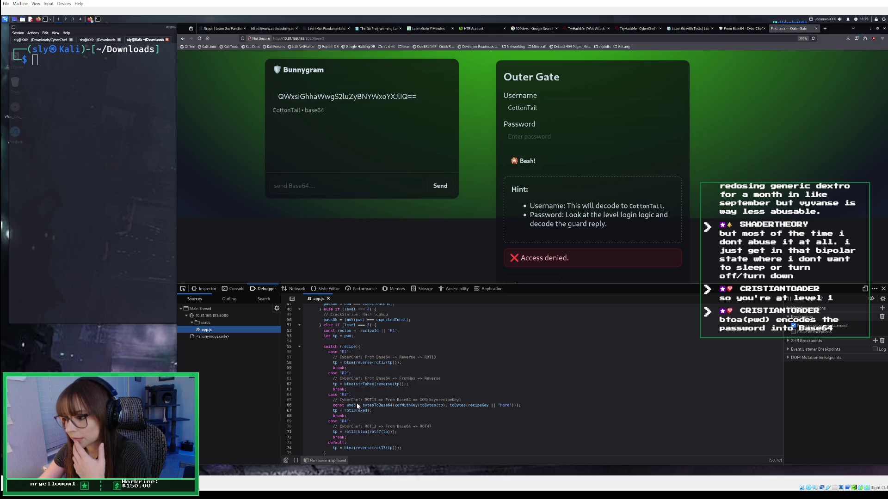
scroll(357, 405, "down", 3)
scroll(357, 405, "down", 3)
scroll(357, 405, "down", 6)
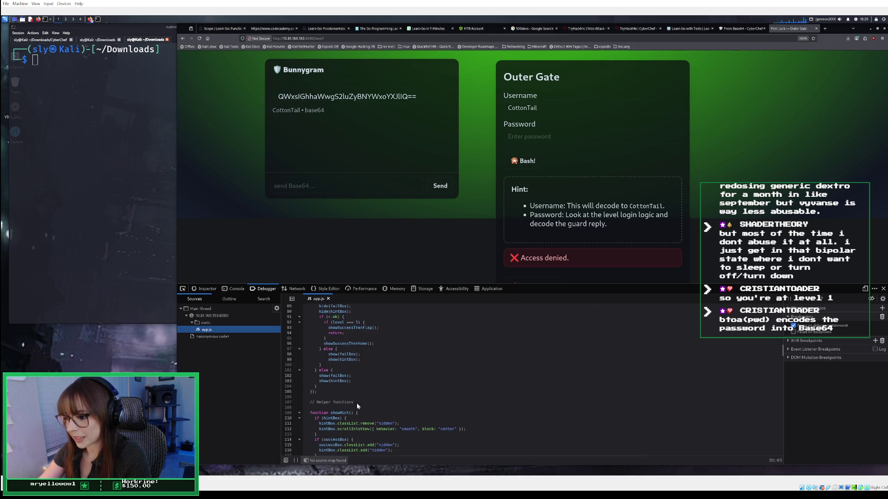
scroll(357, 406, "down", 3)
scroll(357, 406, "down", 4)
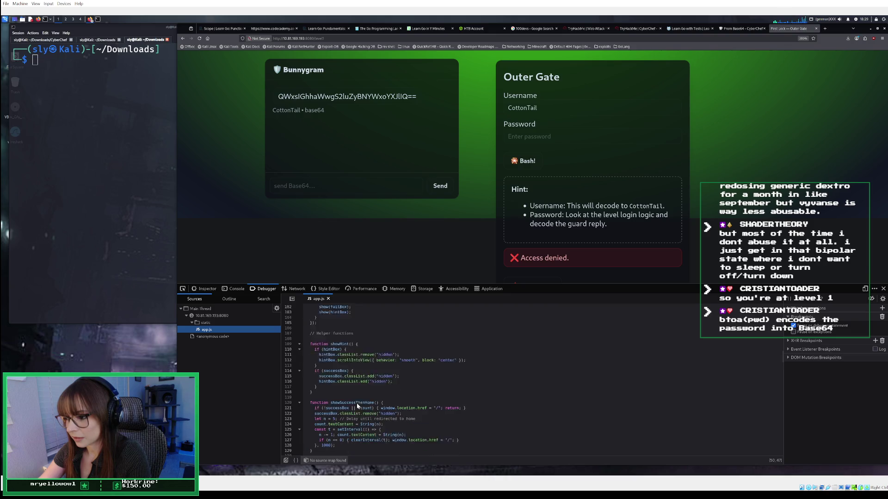
scroll(357, 405, "down", 10)
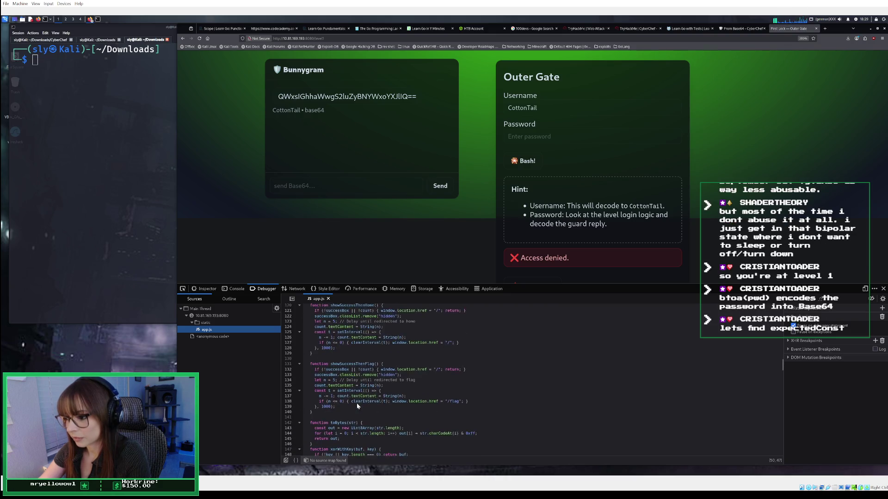
scroll(357, 406, "down", 12)
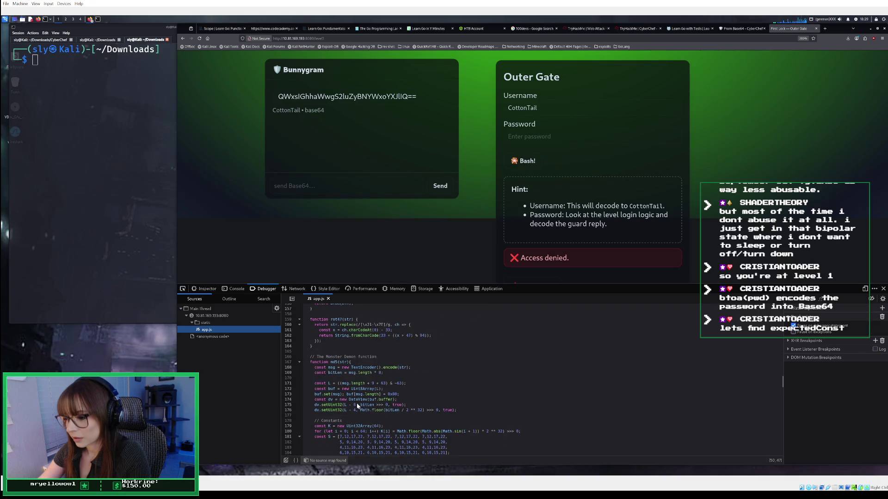
scroll(357, 406, "down", 15)
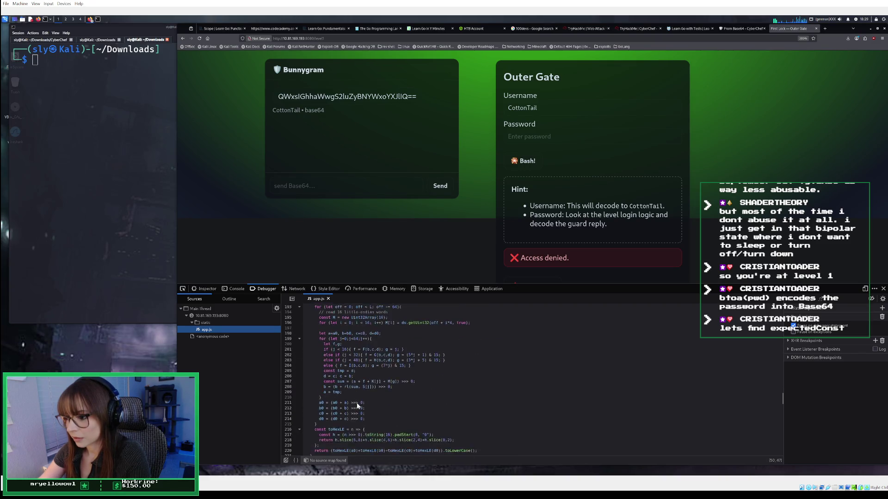
scroll(357, 407, "down", 20)
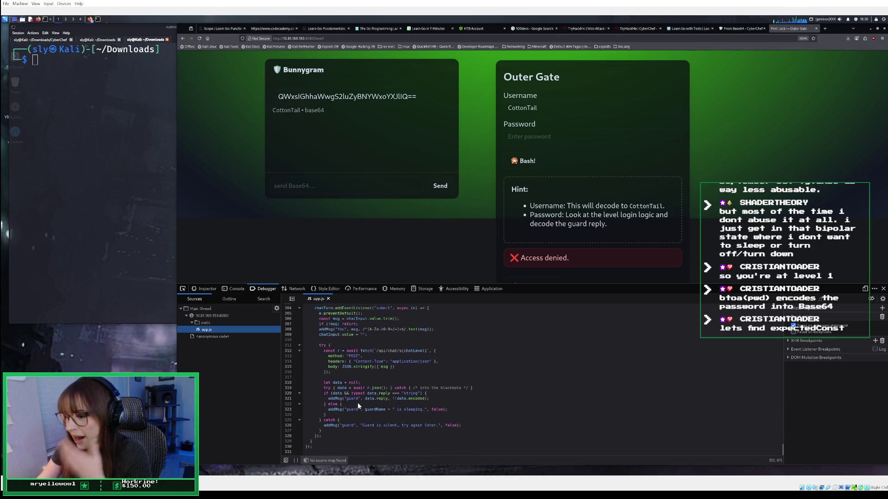
scroll(357, 403, "up", 12)
scroll(349, 398, "up", 20)
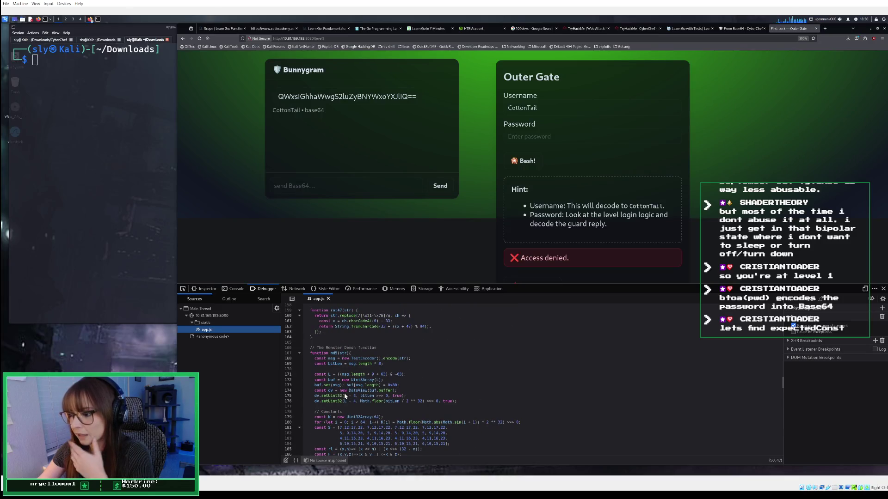
scroll(345, 397, "up", 2)
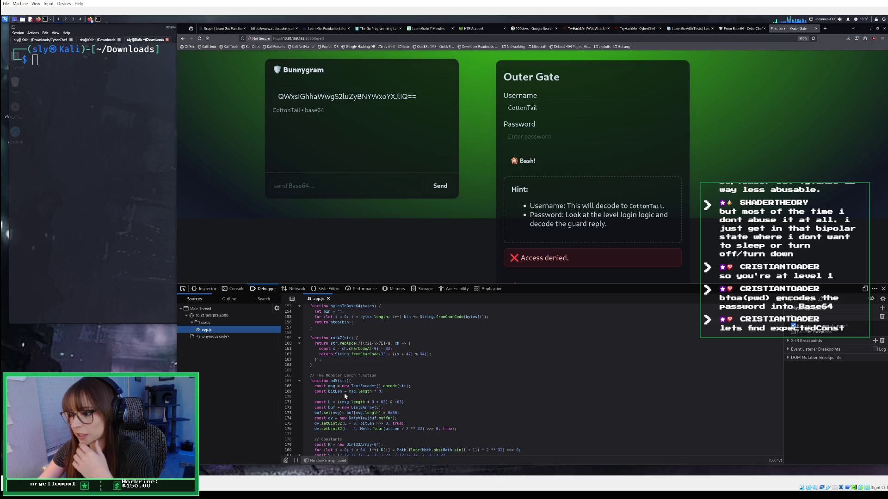
scroll(345, 396, "up", 8)
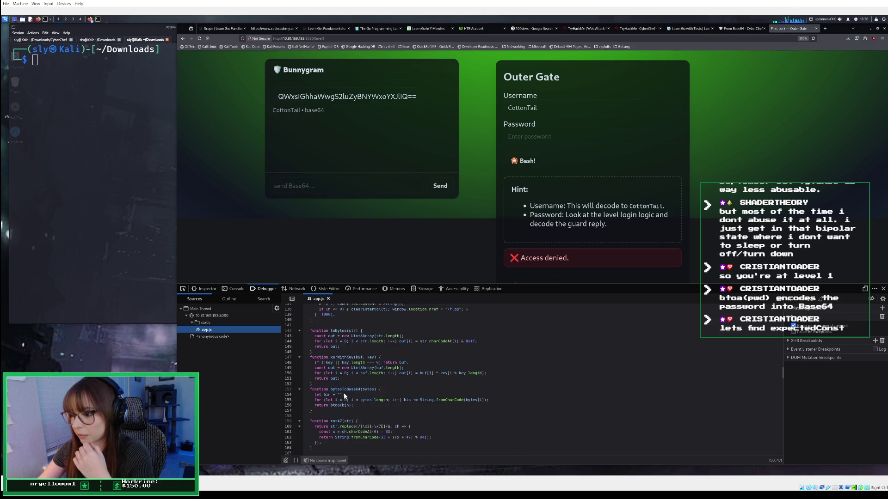
scroll(345, 397, "up", 10)
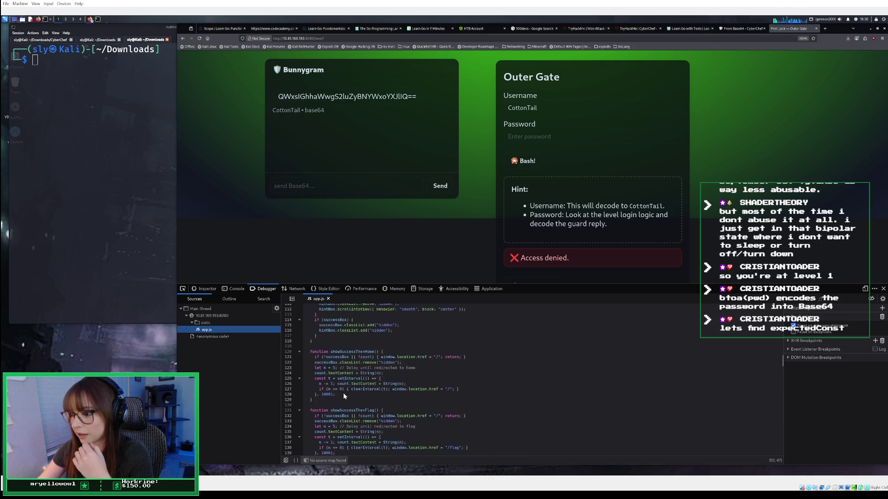
scroll(344, 396, "up", 5)
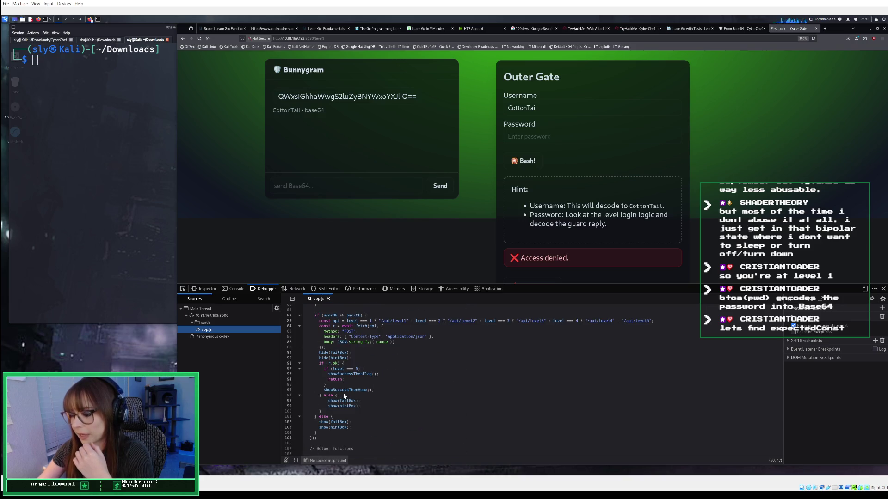
scroll(345, 396, "up", 15)
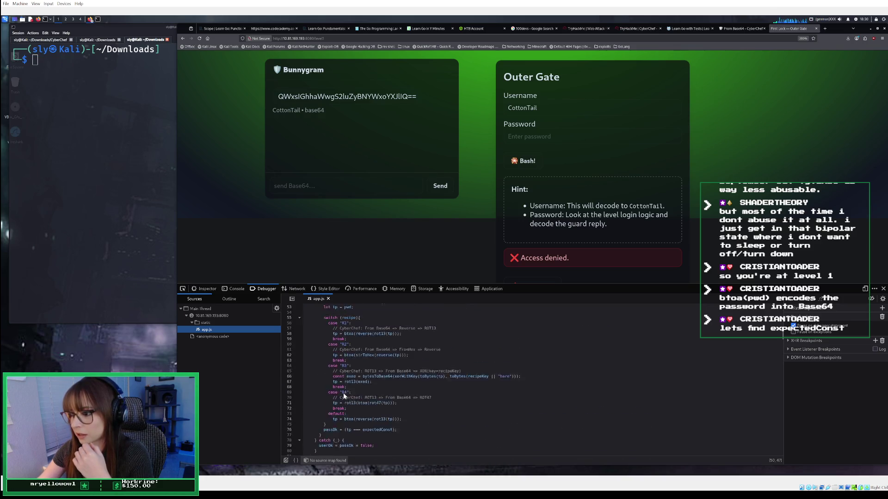
scroll(339, 396, "up", 2)
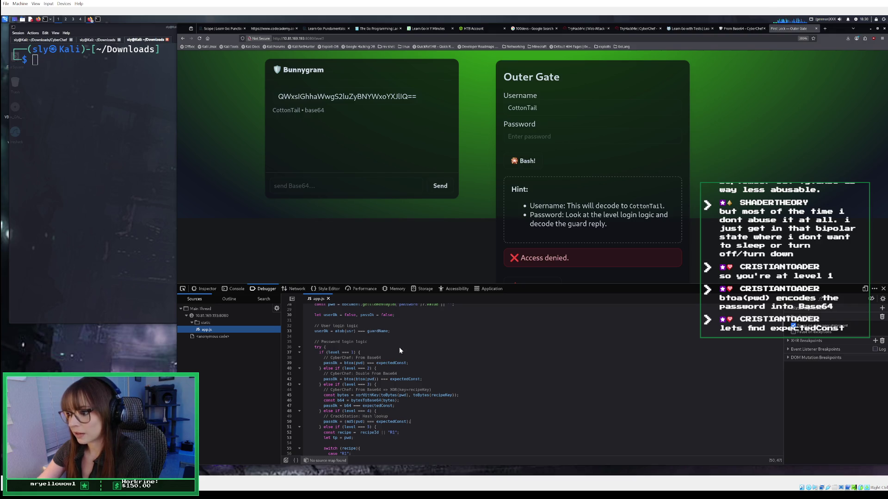
scroll(409, 385, "down", 3)
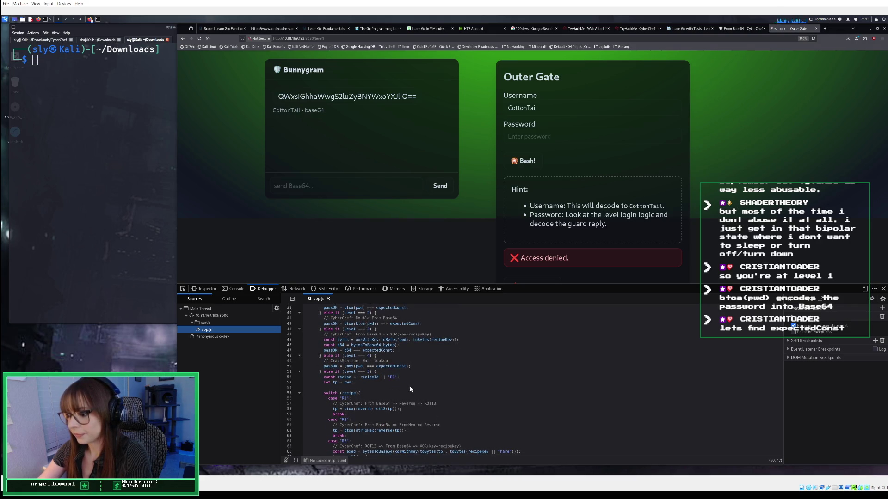
scroll(409, 386, "up", 2)
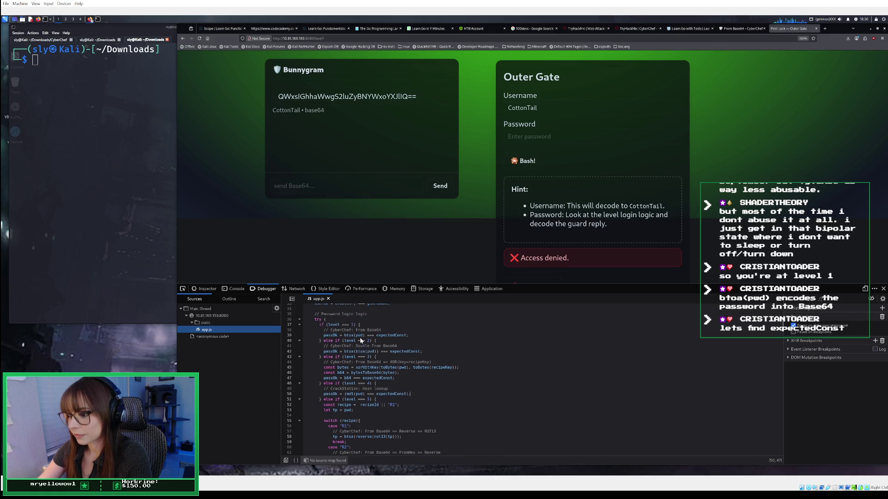
right_click(355, 338)
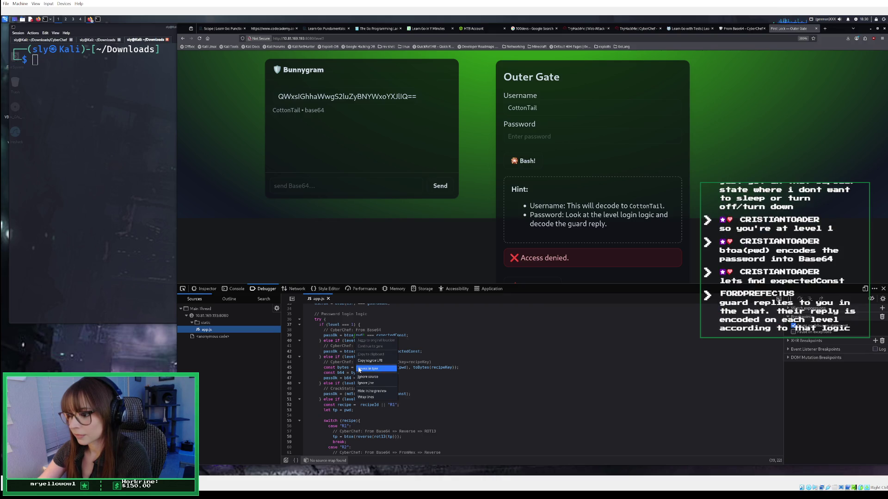
left_click(358, 369)
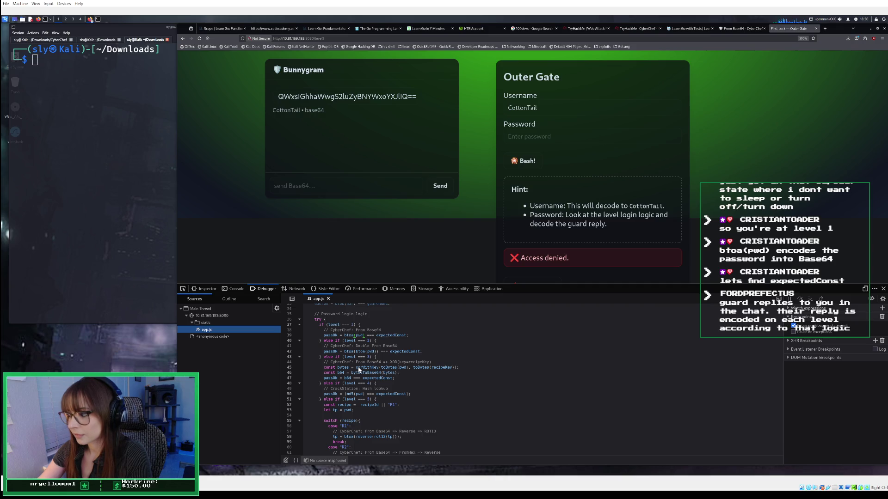
right_click(360, 338)
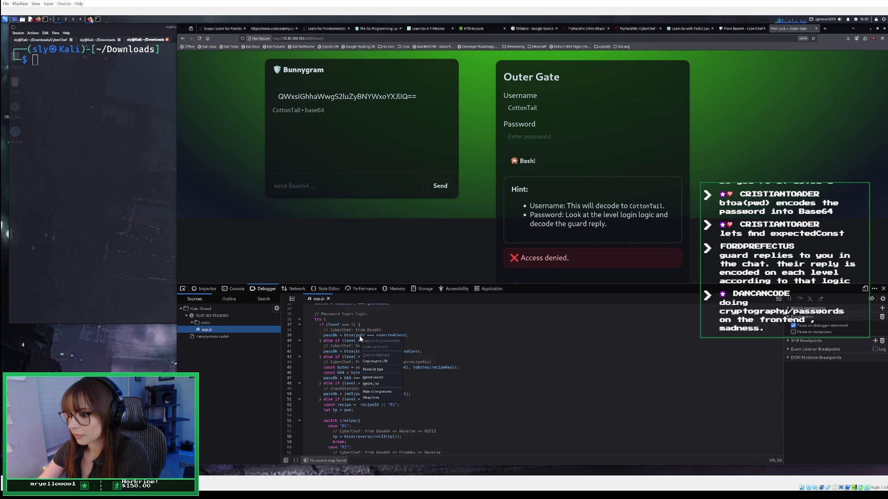
left_click(379, 335)
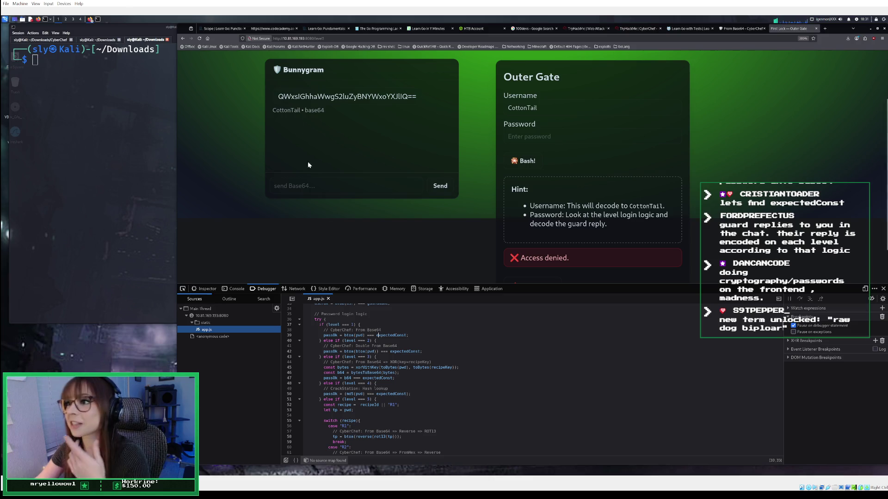
left_click(335, 181)
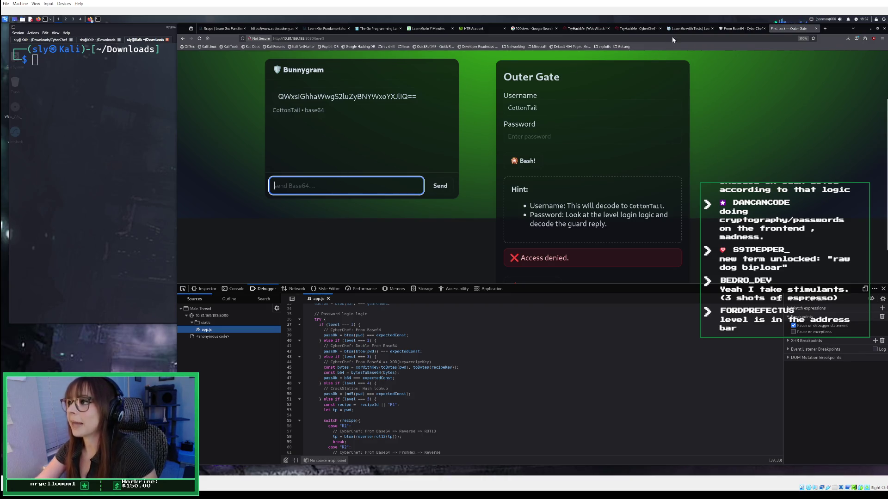
Glance at the TryHackMe instructions, then bring up the From Base64 CyberChef page.
left_click(625, 30)
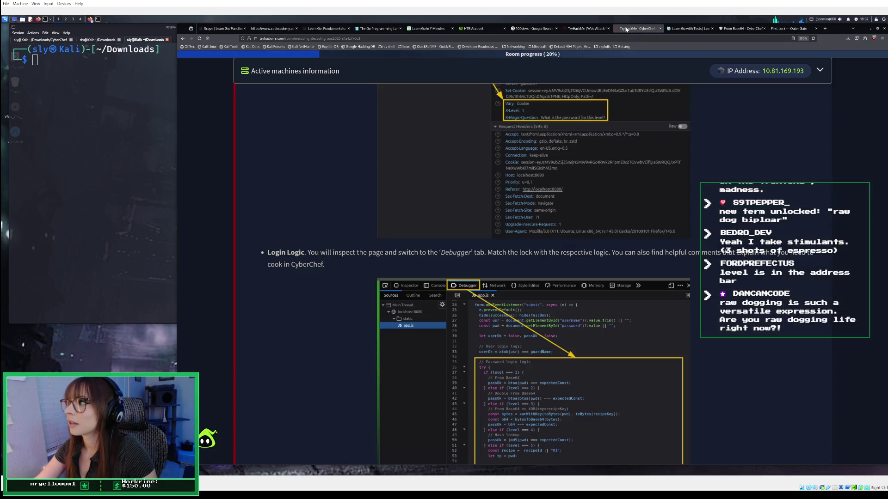
left_click(693, 30)
left_click(738, 29)
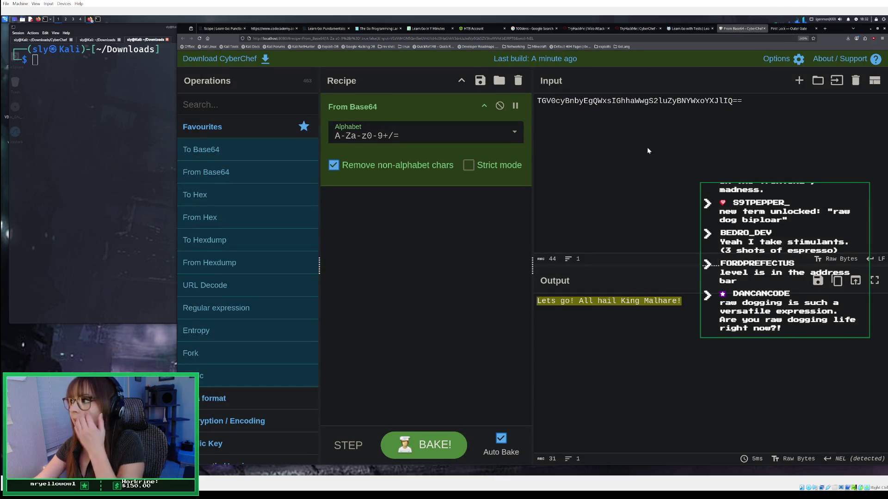
Replace CyberChef's decoding recipe with a single To Base64 operation.
left_click_drag(770, 100, 558, 86)
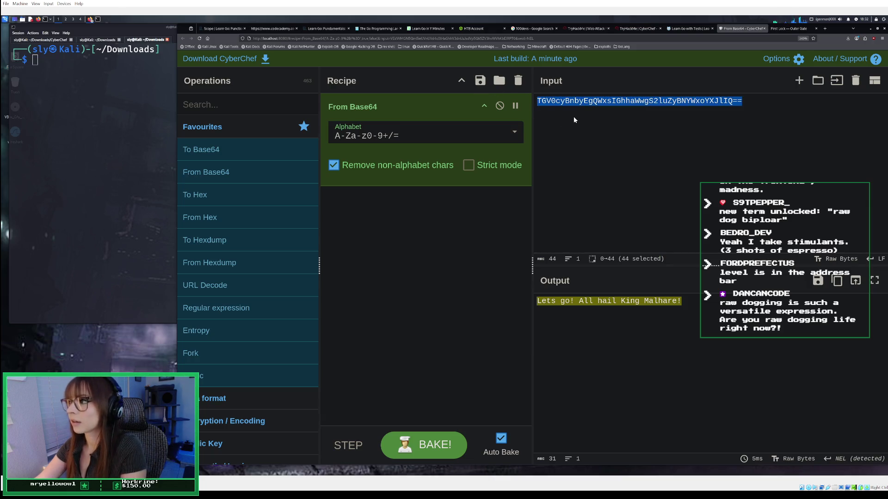
left_click(518, 79)
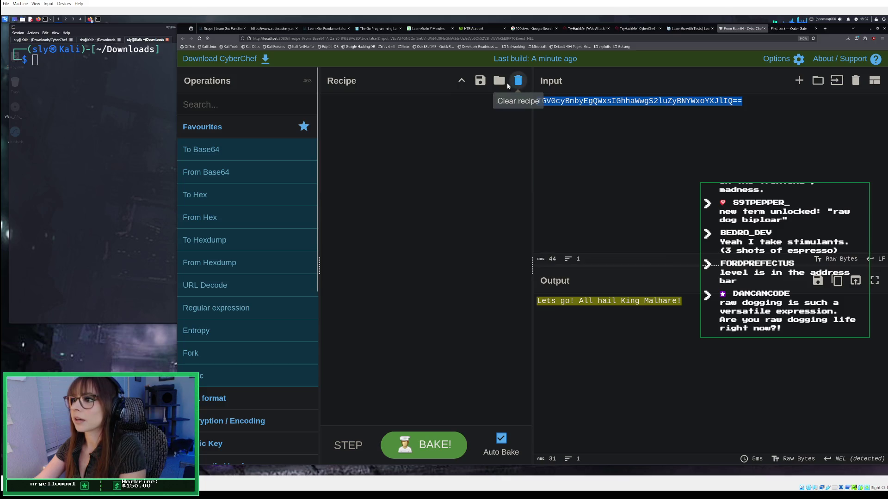
double_click(221, 149)
left_click(769, 104)
Encode "What is CottonTail's password?" in Base64 and copy the encoded output.
key("ctrl+a")
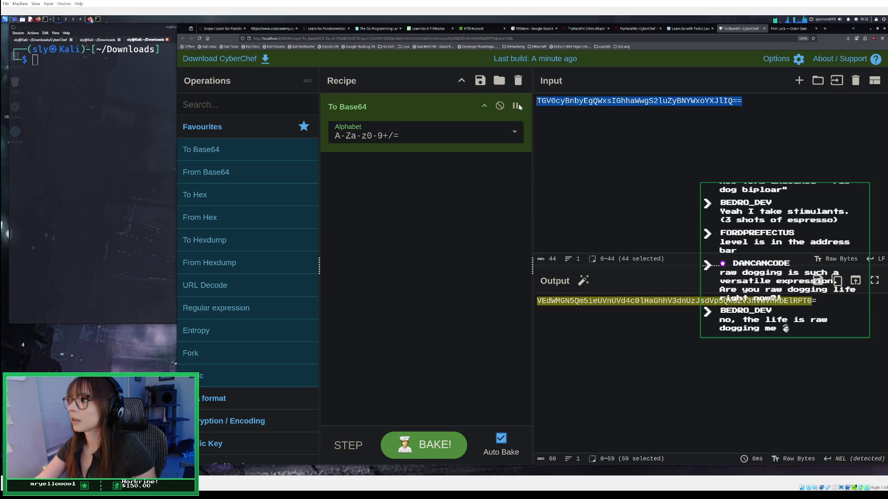
key("BackSpace")
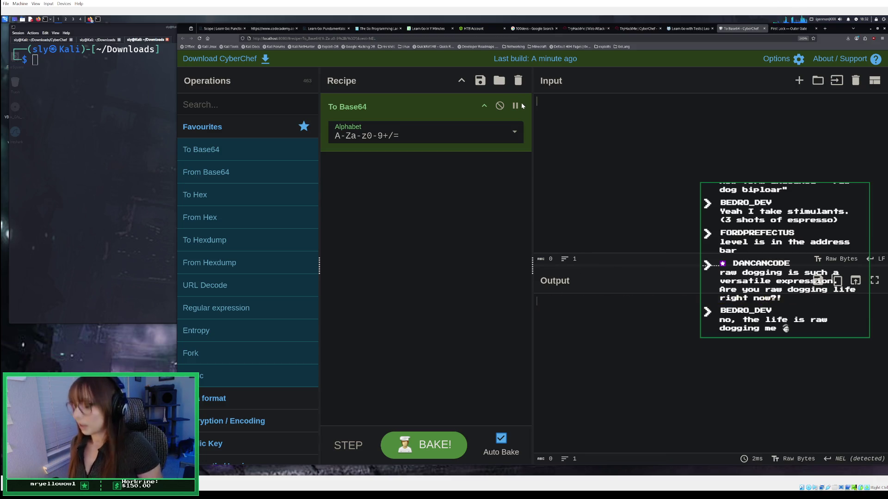
type("Wha")
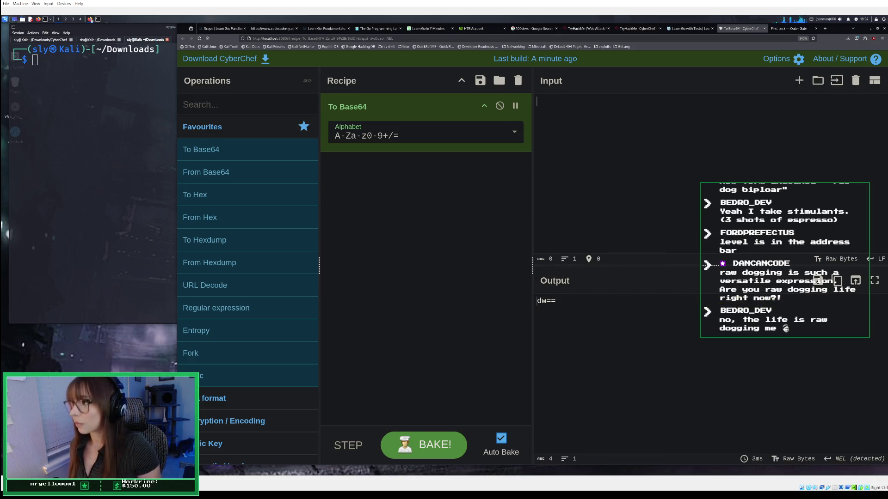
type("t is CottonTail's password?")
triple_click(564, 300)
right_click(564, 301)
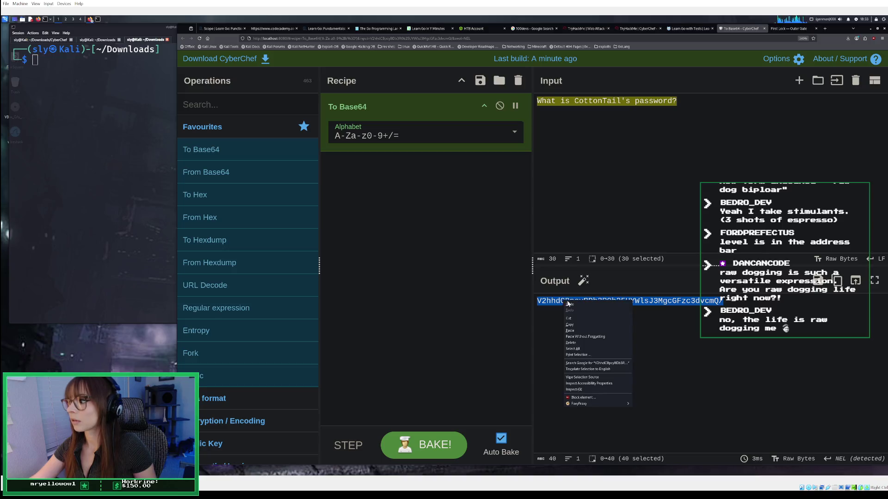
left_click(583, 324)
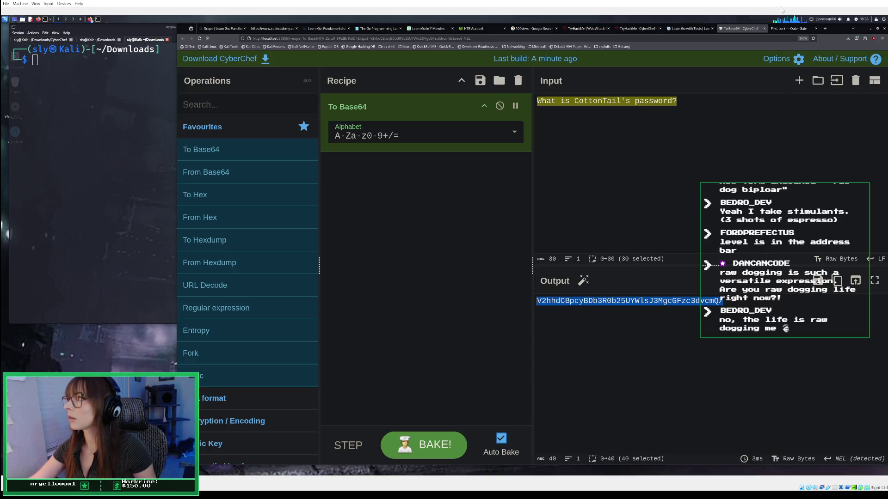
Paste the Base64-encoded question into the Bunnygram message box and send it to the guard.
left_click(784, 28)
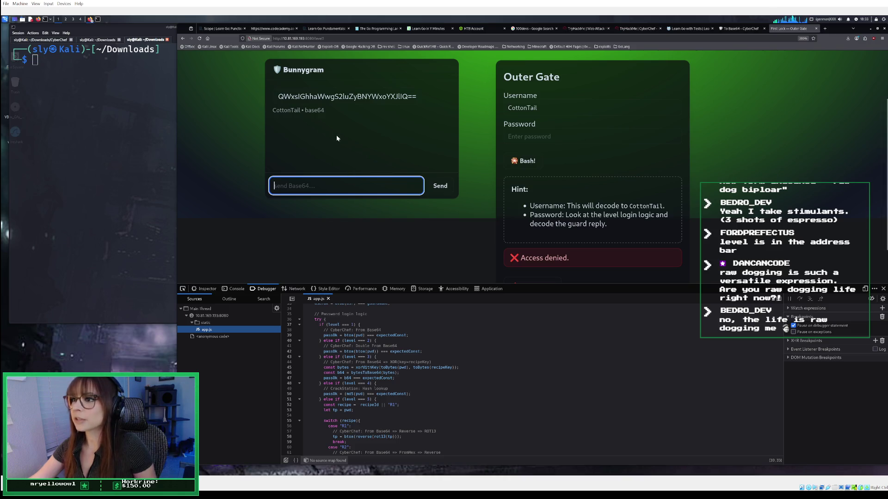
right_click(340, 180)
left_click(354, 211)
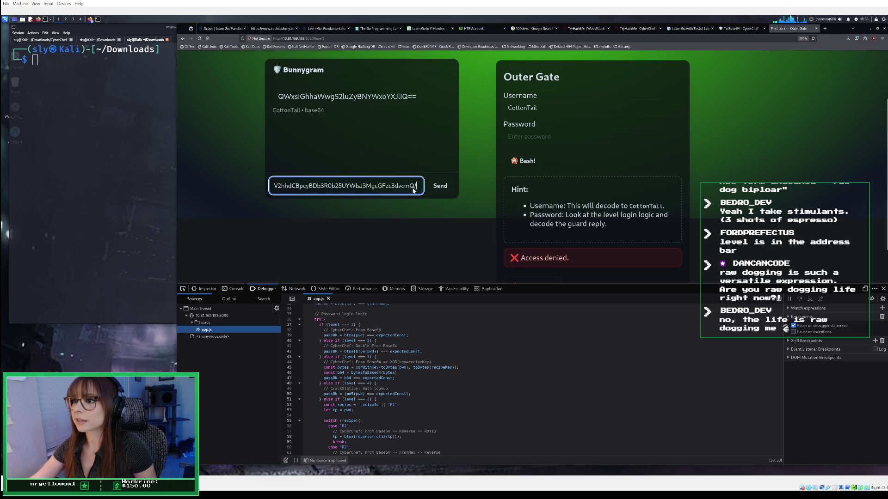
left_click(436, 187)
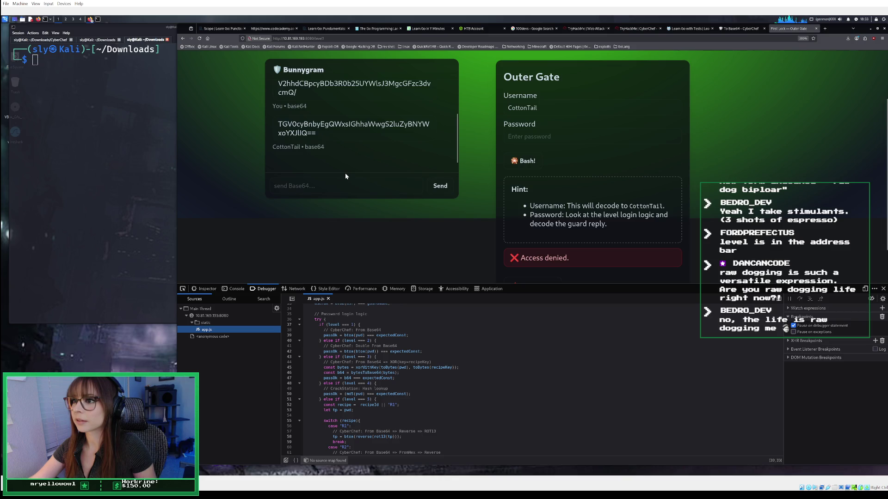
Copy CottonTail's Base64 reply from the chat and go back to CyberChef.
scroll(326, 154, "down", 2)
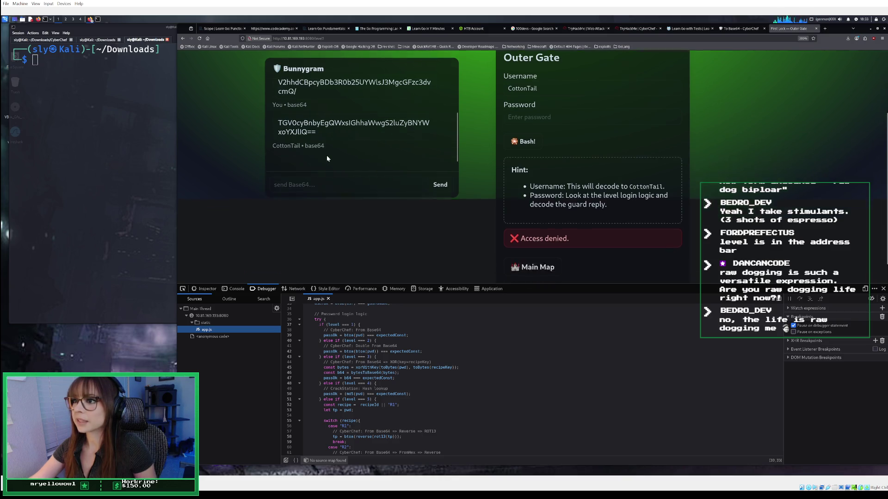
scroll(331, 154, "up", 2)
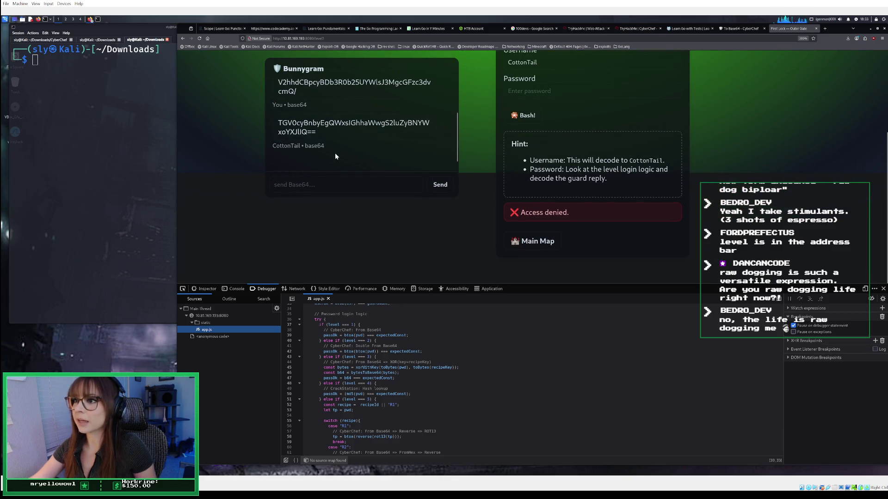
scroll(329, 131, "up", 1)
scroll(329, 130, "down", 1)
left_click_drag(318, 137, 273, 119)
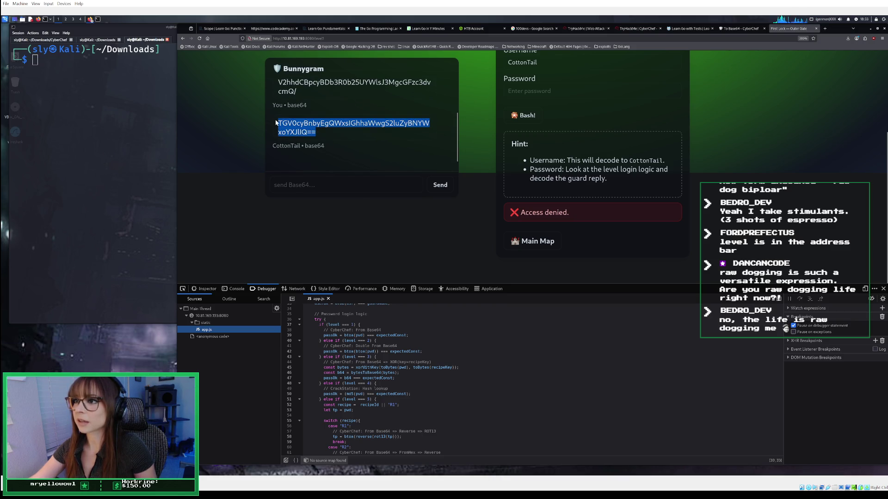
right_click(292, 125)
left_click(301, 131)
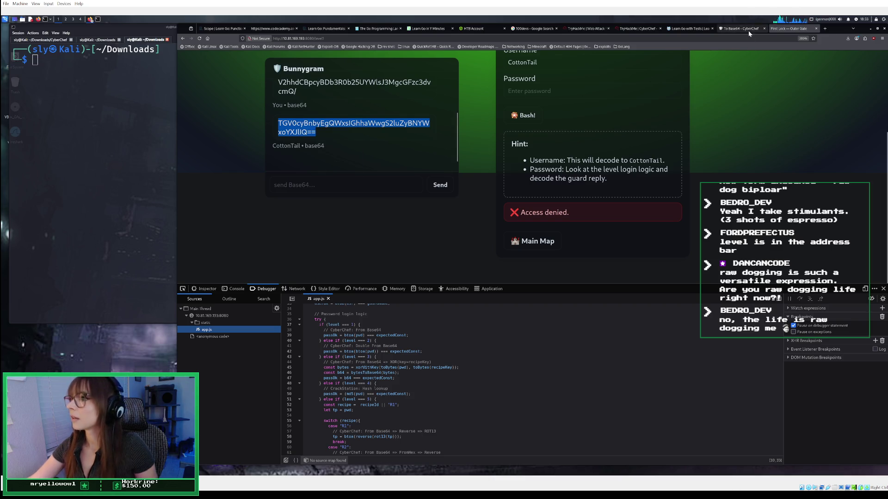
scroll(433, 111, "up", 2)
scroll(430, 113, "up", 3)
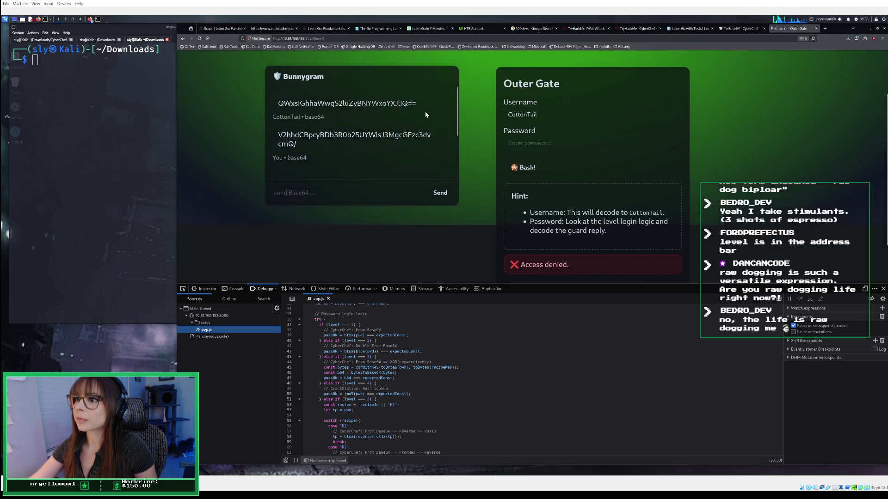
scroll(388, 185, "down", 5)
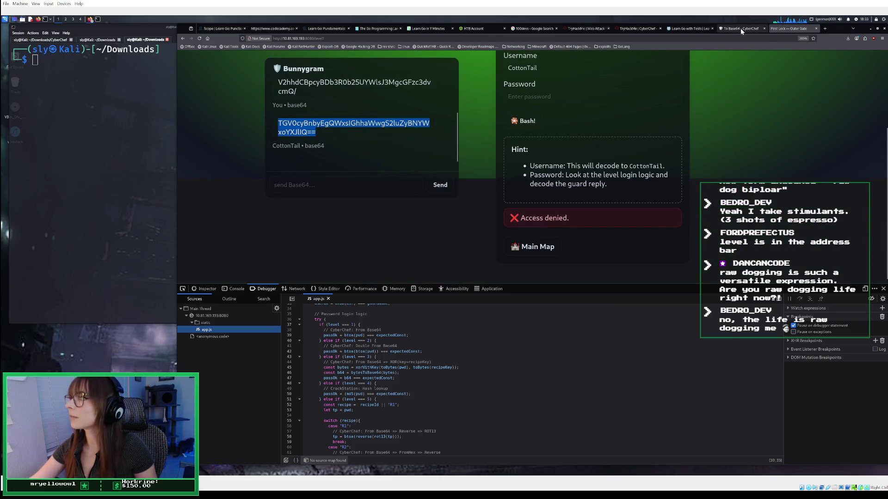
left_click(739, 29)
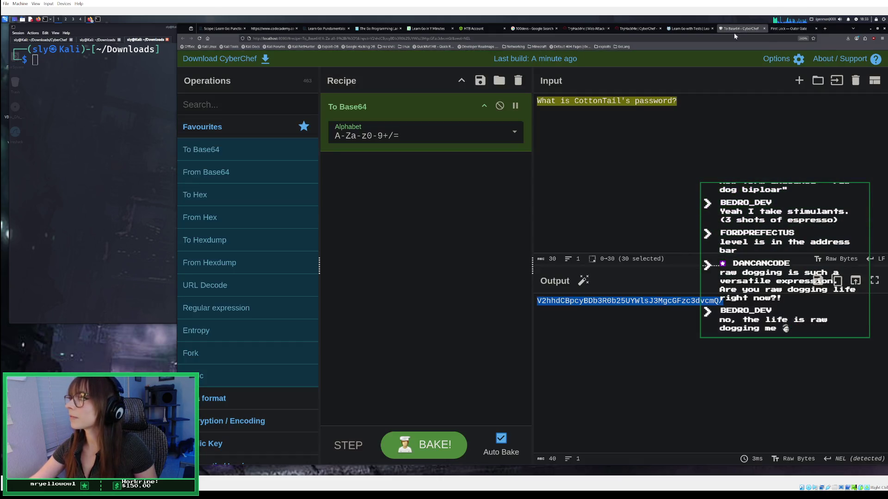
Decode the guard's pasted reply with From Base64 to 'Lets go! All hail King Malhare!'.
left_click(518, 80)
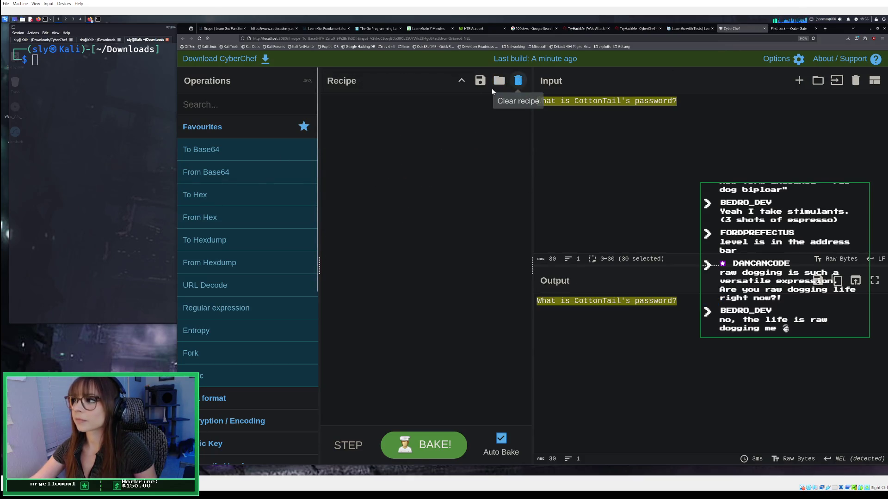
double_click(222, 174)
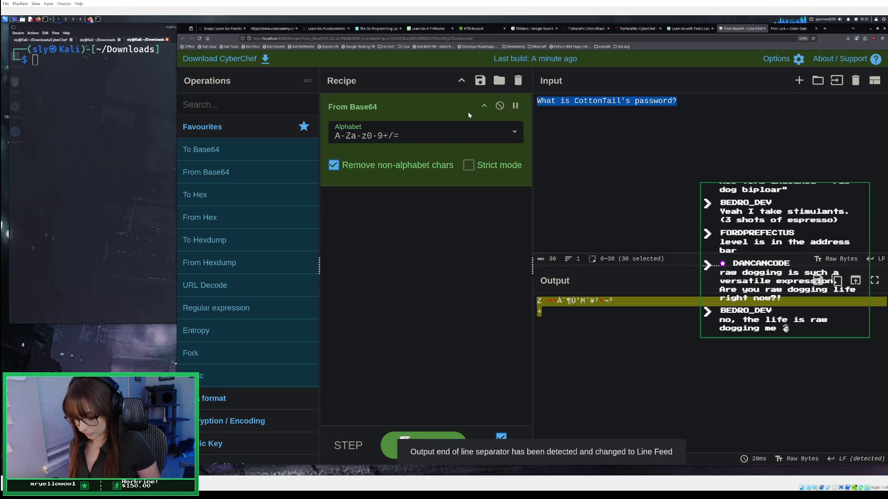
key("ctrl+v")
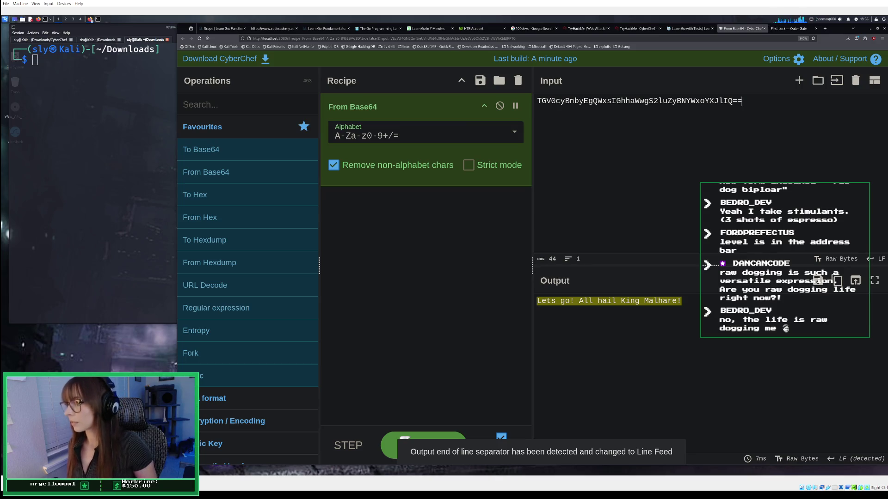
left_click(781, 28)
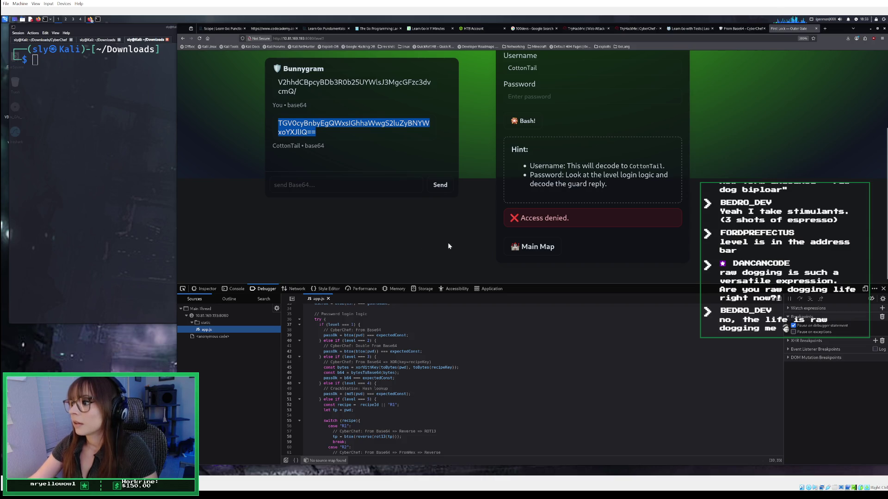
Reopen the Outer Gate level from the fortress main map, then edit the page address.
left_click(537, 248)
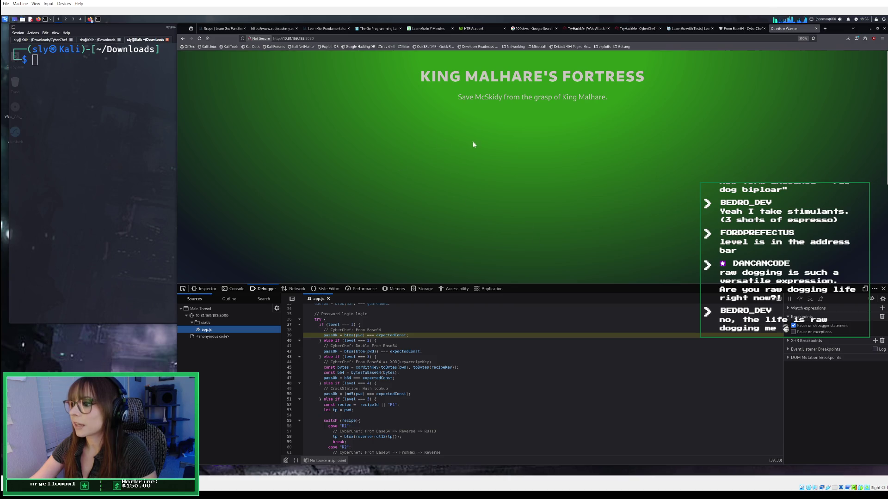
scroll(478, 148, "down", 5)
left_click(369, 208)
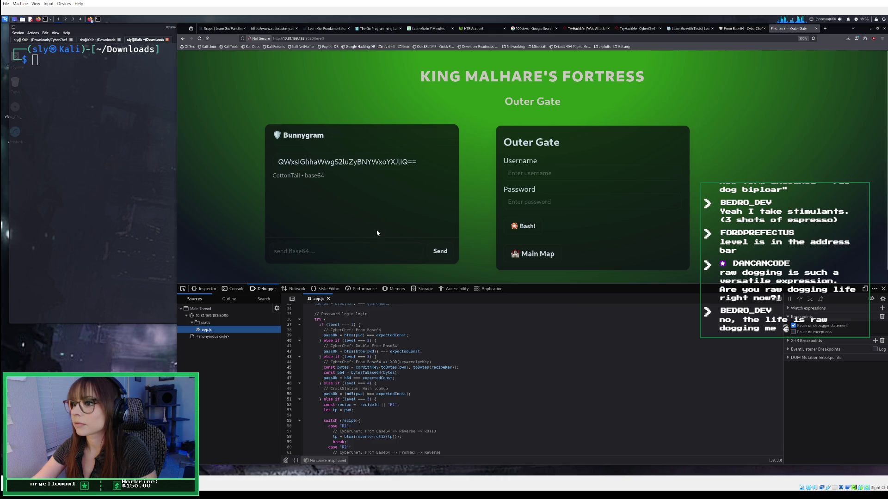
left_click(368, 259)
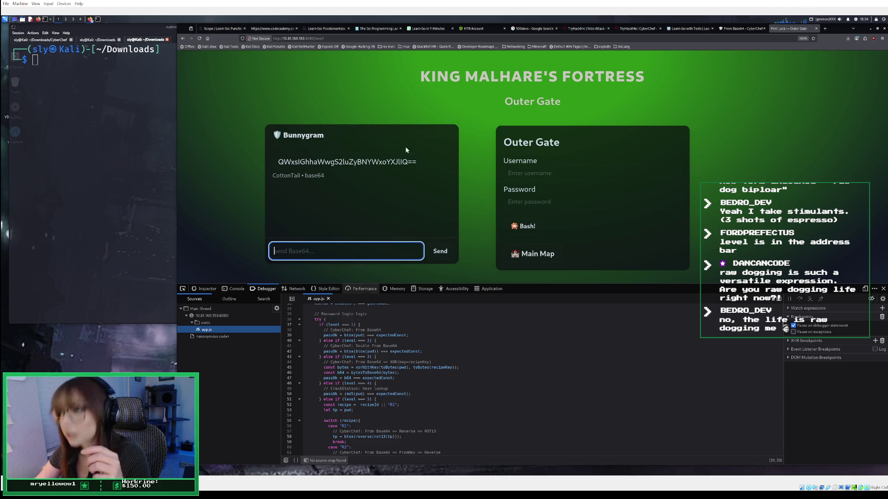
left_click(333, 35)
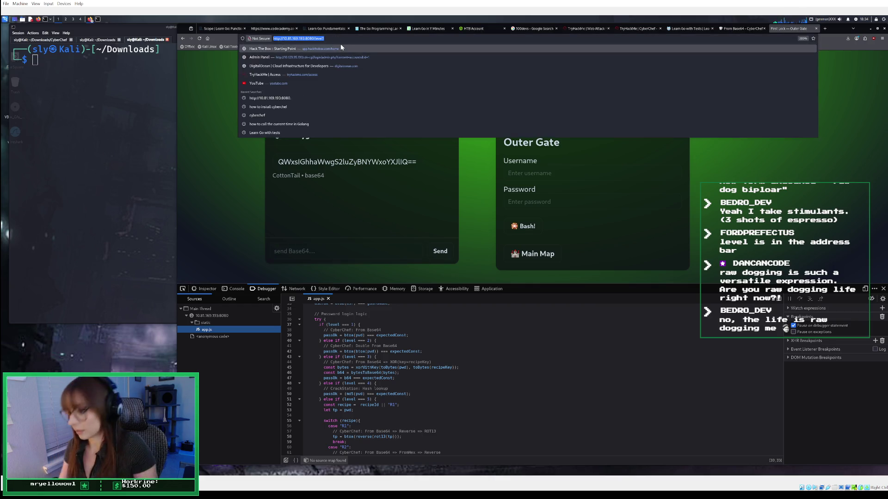
left_click(348, 36)
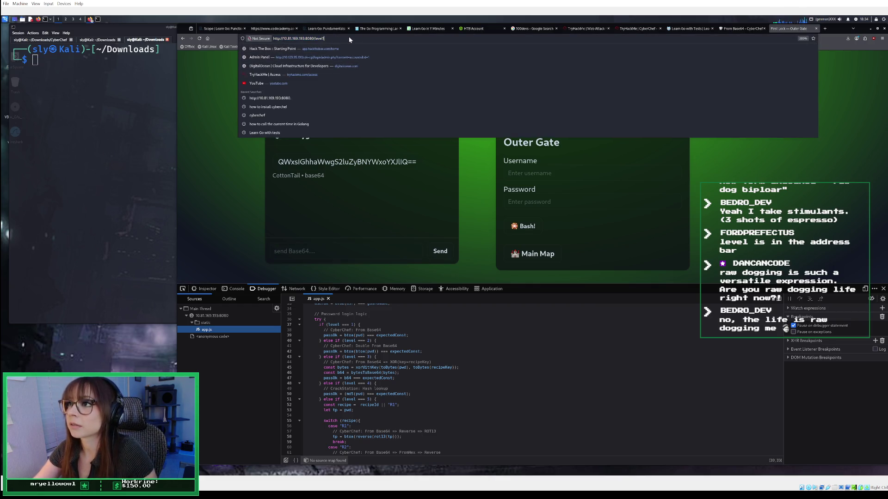
key("BackSpace")
type("2")
key("Return")
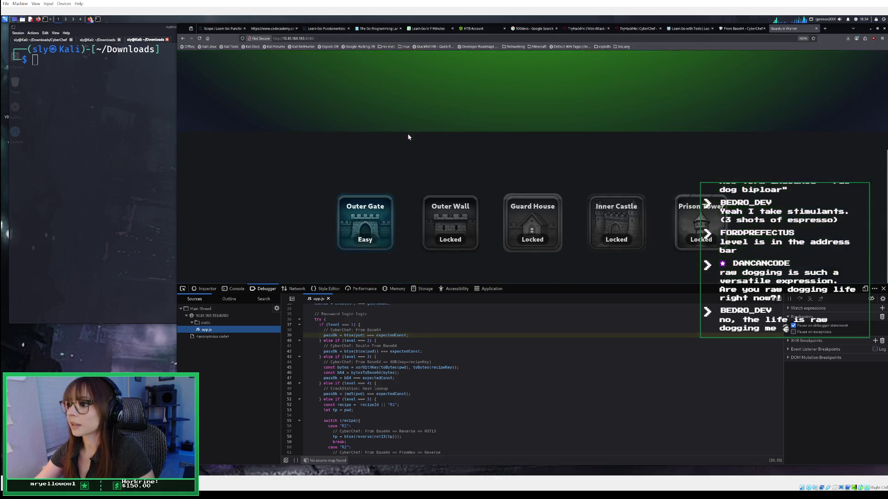
left_click(376, 209)
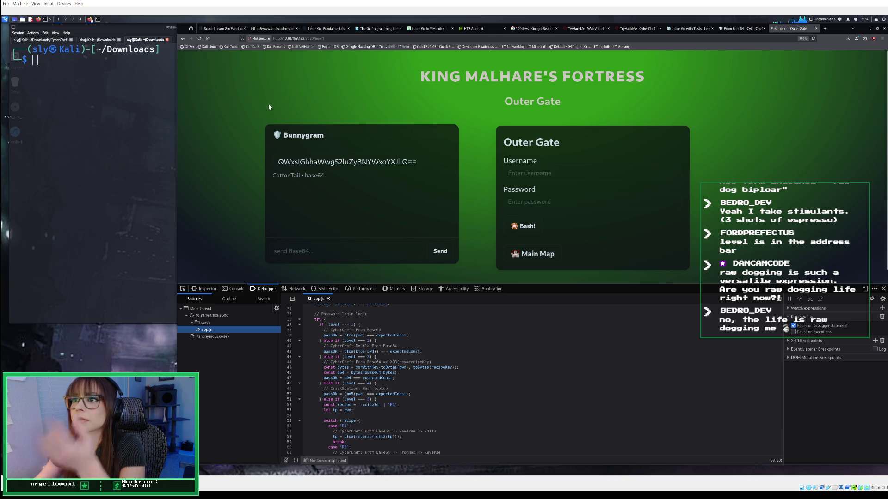
left_click(199, 38)
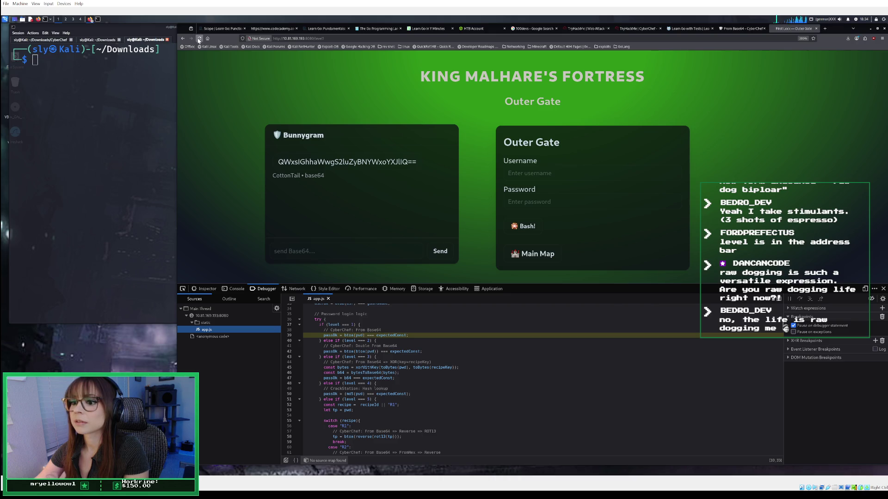
left_click(198, 40)
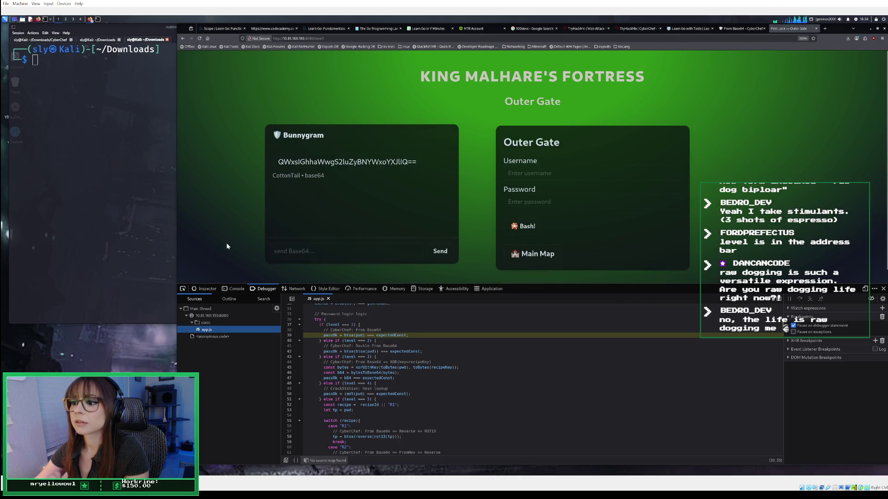
left_click(222, 315)
left_click(222, 309)
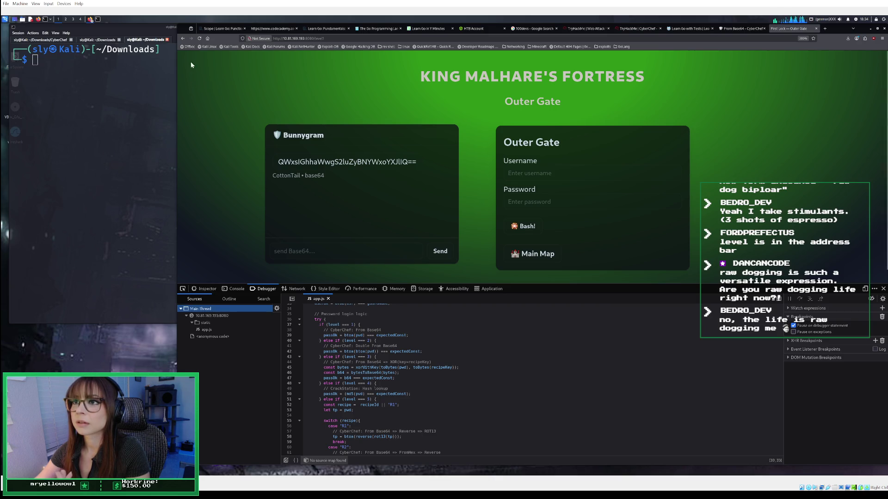
left_click(200, 39)
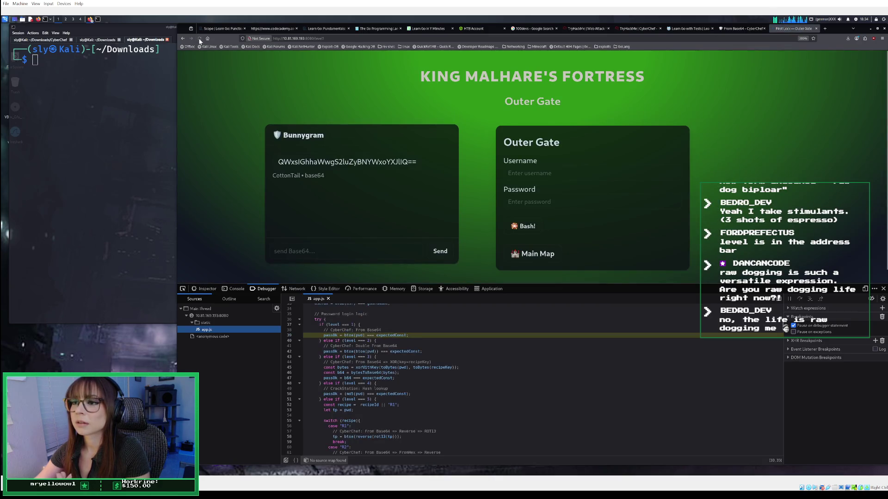
left_click(199, 40)
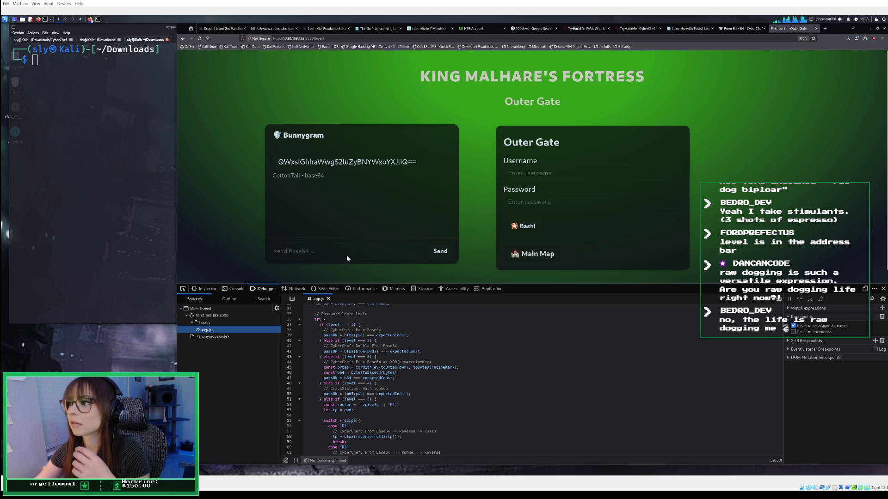
left_click(368, 256)
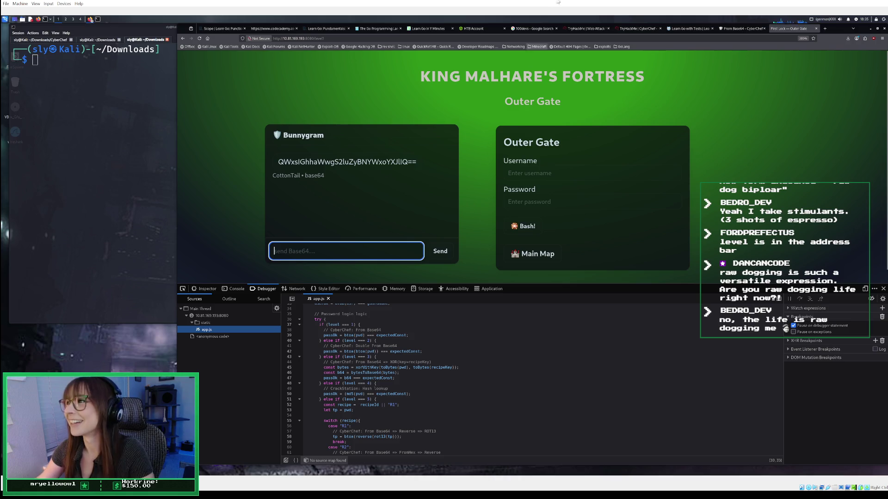
left_click(746, 30)
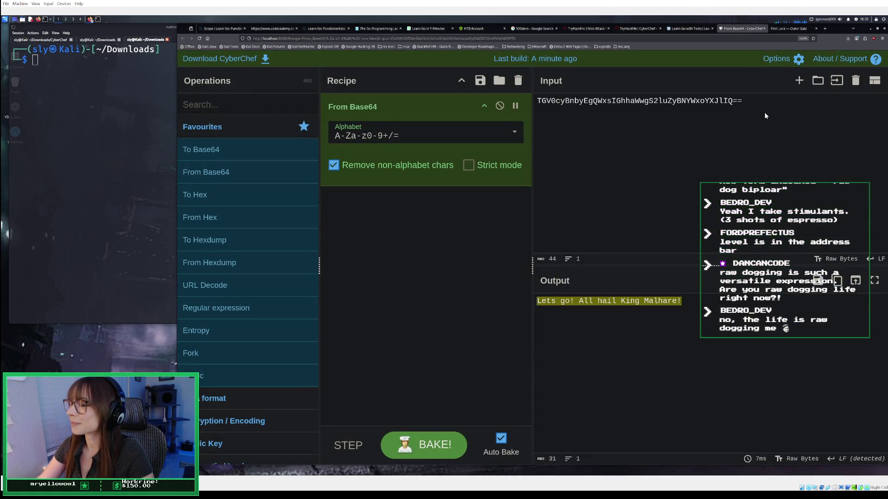
Select all of CyberChef's input, then move to the TryHackMe room instructions.
key("ctrl+a")
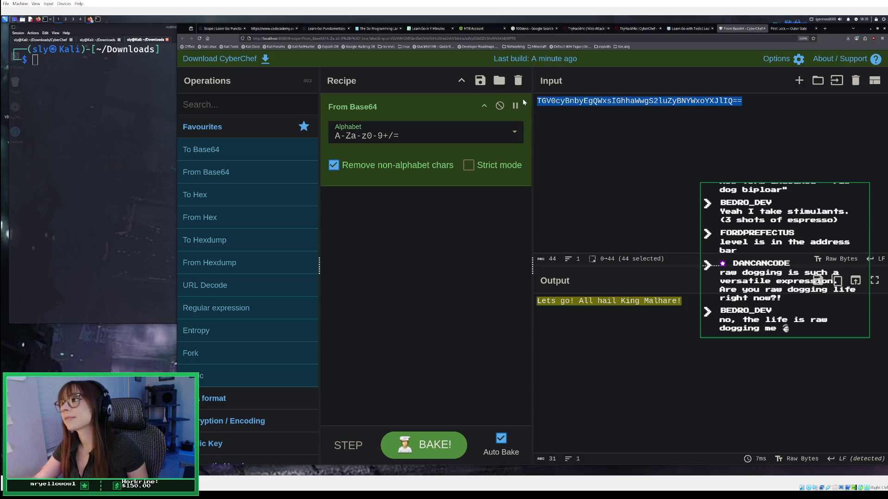
left_click(638, 28)
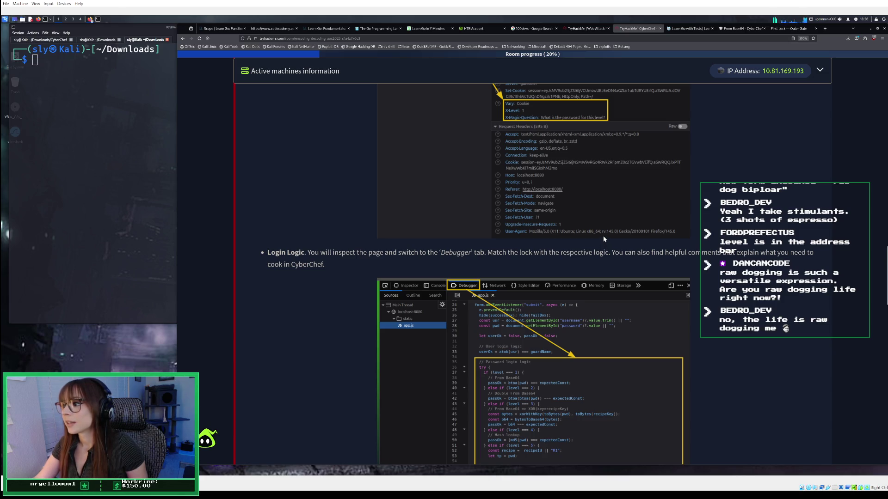
Scroll the TryHackMe room down to the First Lock – Outer Gate username instructions.
scroll(604, 239, "down", 2)
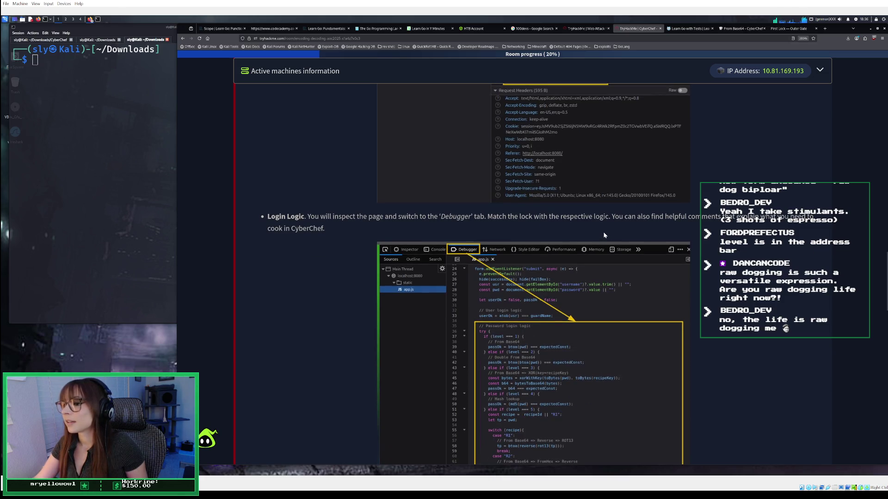
scroll(604, 236, "down", 5)
scroll(604, 230, "down", 3)
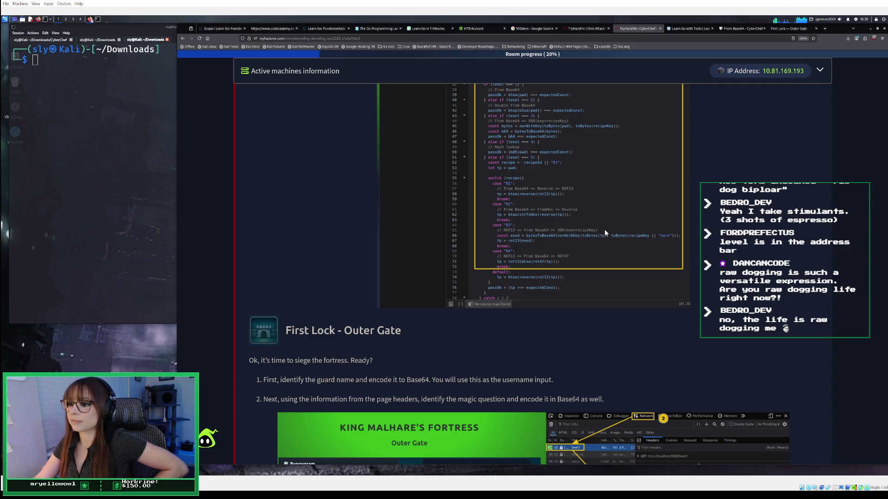
scroll(604, 229, "down", 2)
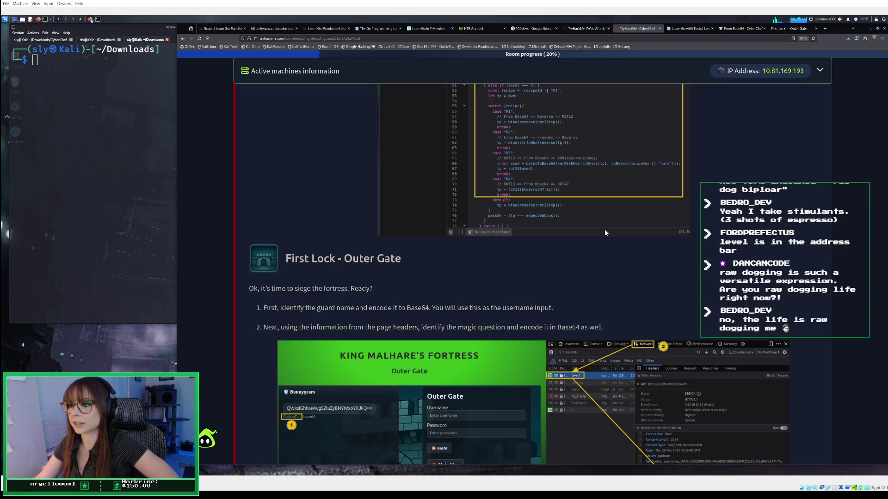
scroll(604, 229, "down", 2)
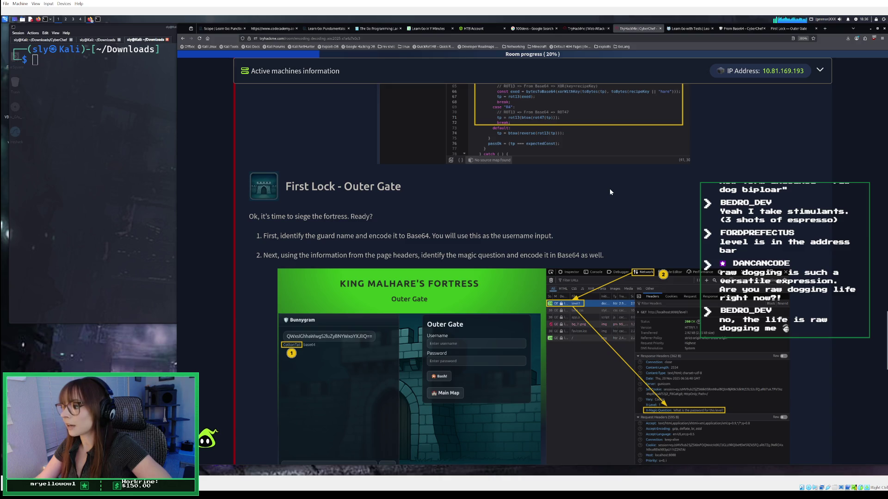
Base64-encode the guard name CottonTail to Q290dG9uVGFpbA== with To Base64 and copy it.
left_click(736, 29)
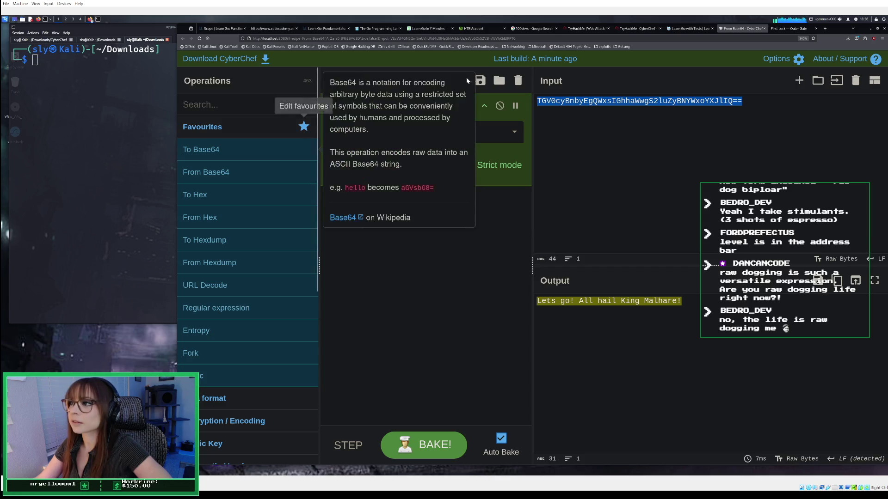
left_click(517, 81)
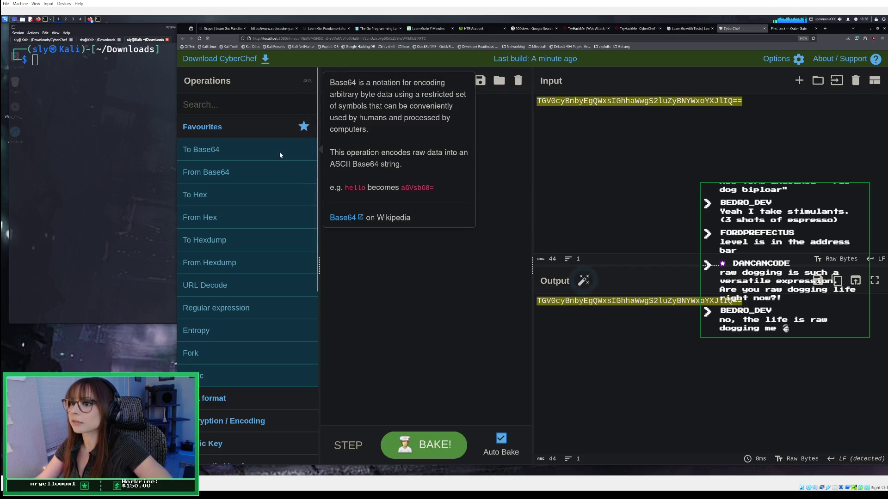
double_click(279, 154)
left_click_drag(772, 98, 526, 102)
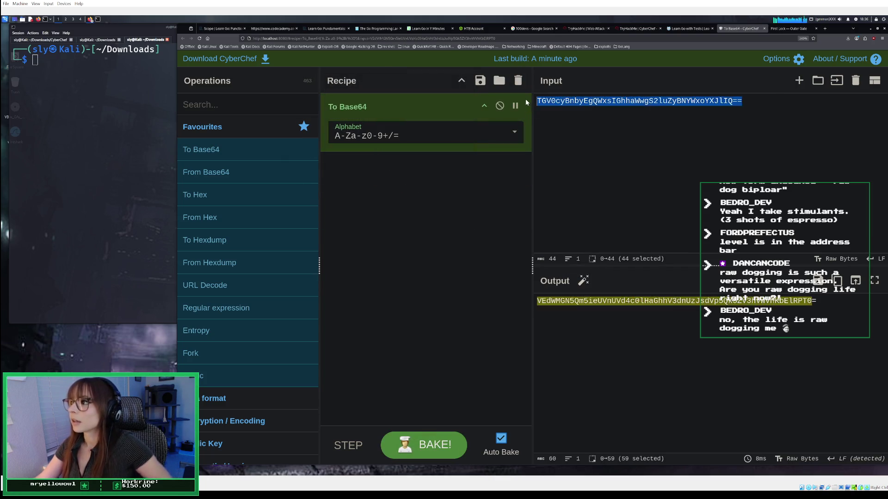
type("CottonTail")
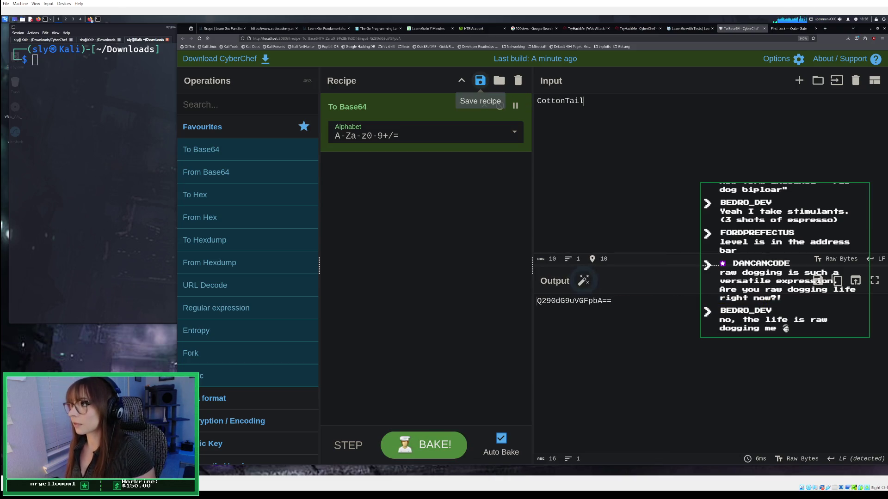
left_click_drag(612, 301, 598, 301)
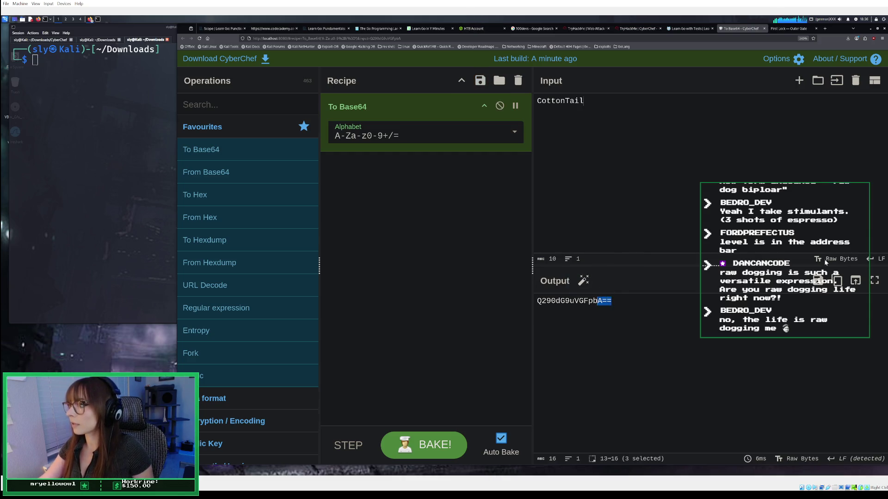
left_click(838, 281)
left_click(789, 29)
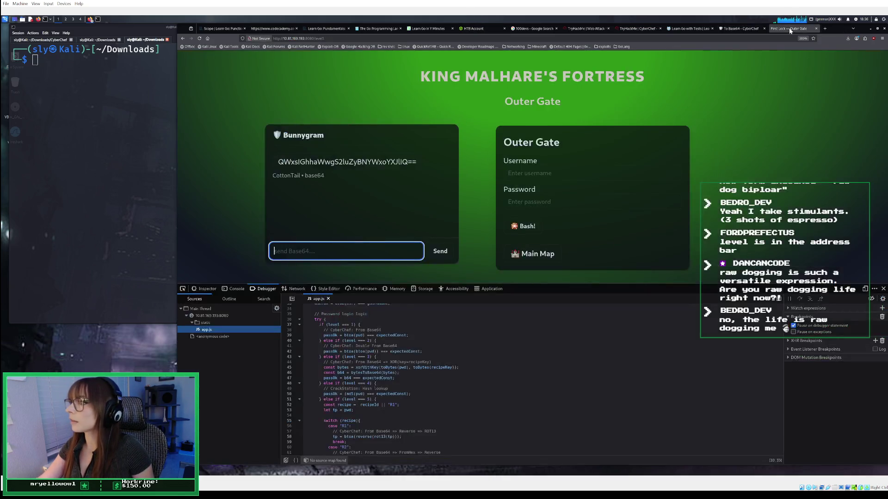
Paste the encoded username Q290dG9uVGFpbA== into the Outer Gate Username field.
left_click(566, 170)
right_click(566, 170)
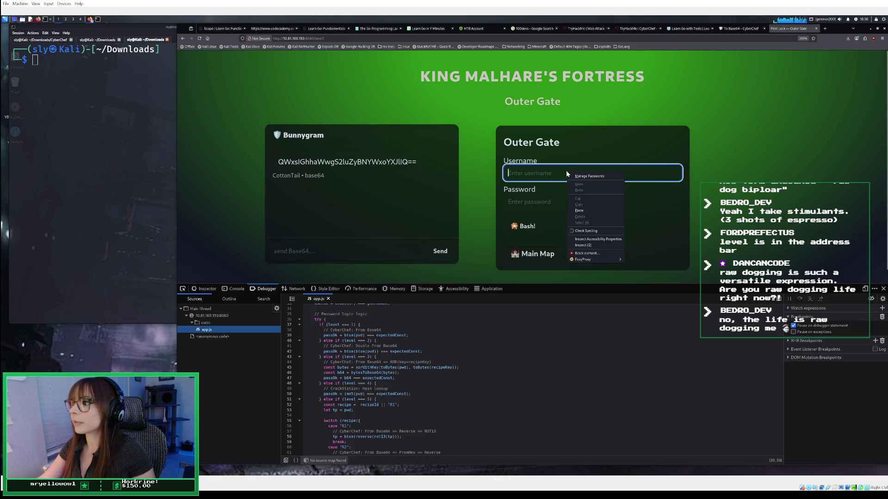
left_click(577, 211)
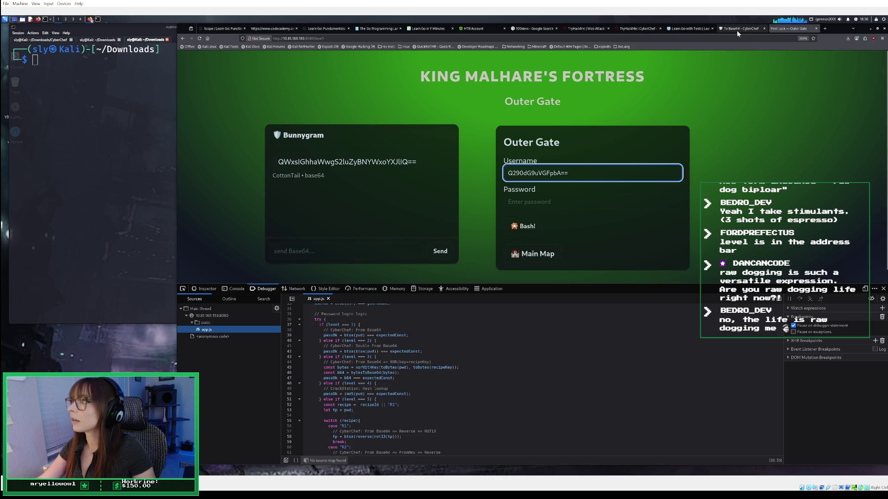
After checking the room instructions, view the level1 request's headers in DevTools Network.
left_click(629, 29)
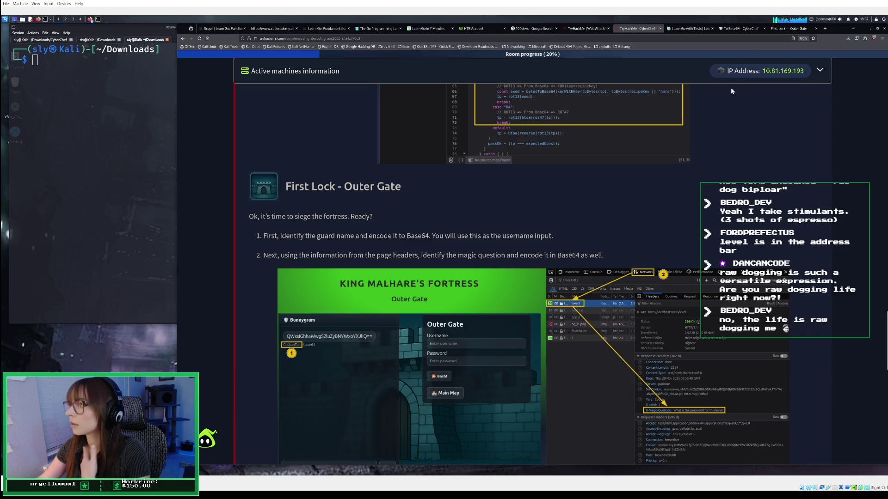
left_click(789, 28)
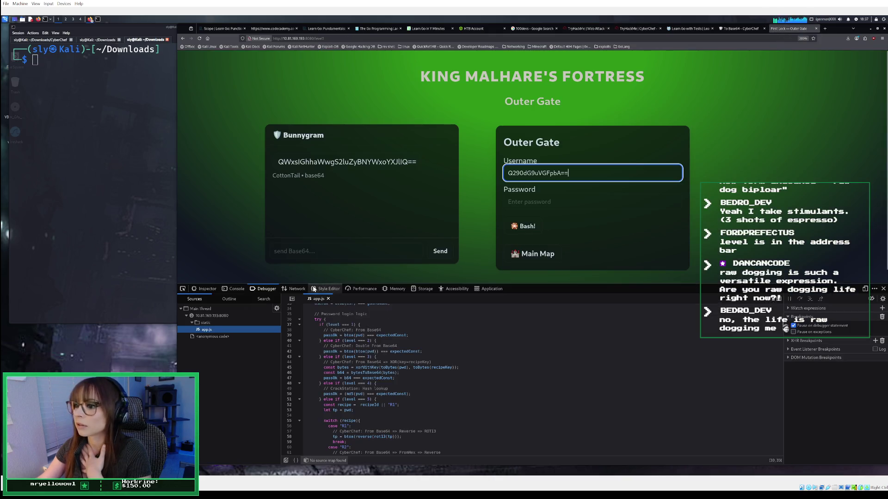
left_click(297, 289)
left_click(284, 317)
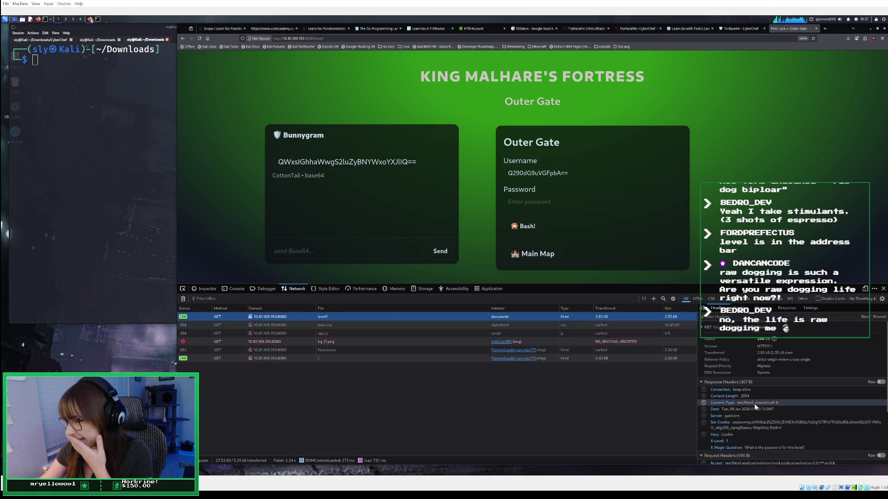
Copy the level1 X-Magic-Question header value 'What is the password for this level?'.
scroll(753, 403, "down", 3)
left_click_drag(808, 375, 742, 377)
right_click(743, 375)
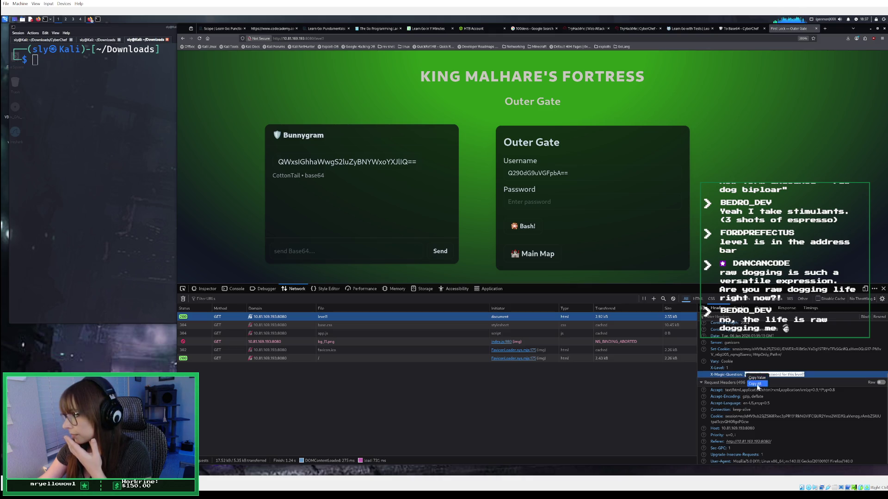
left_click(757, 377)
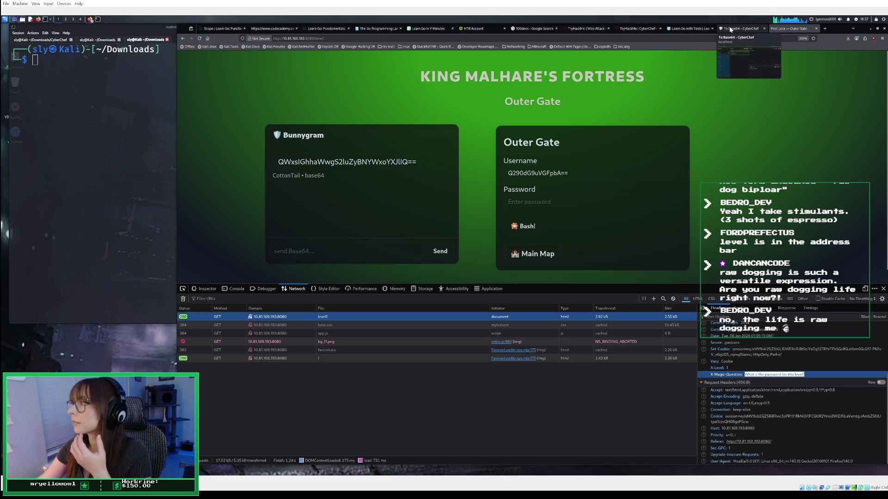
Replace CyberChef's CottonTail input with the question 'What is the password for this level?'.
left_click(740, 29)
key("ctrl+a")
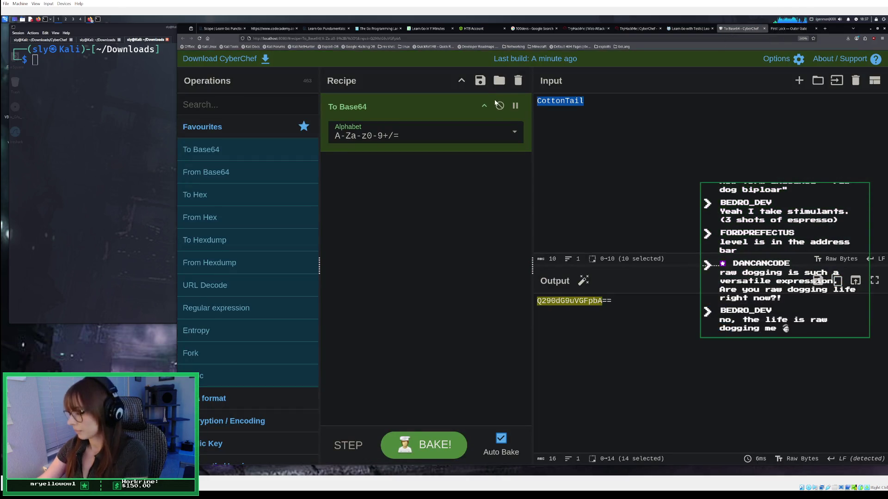
key("BackSpace")
right_click(553, 113)
left_click(560, 141)
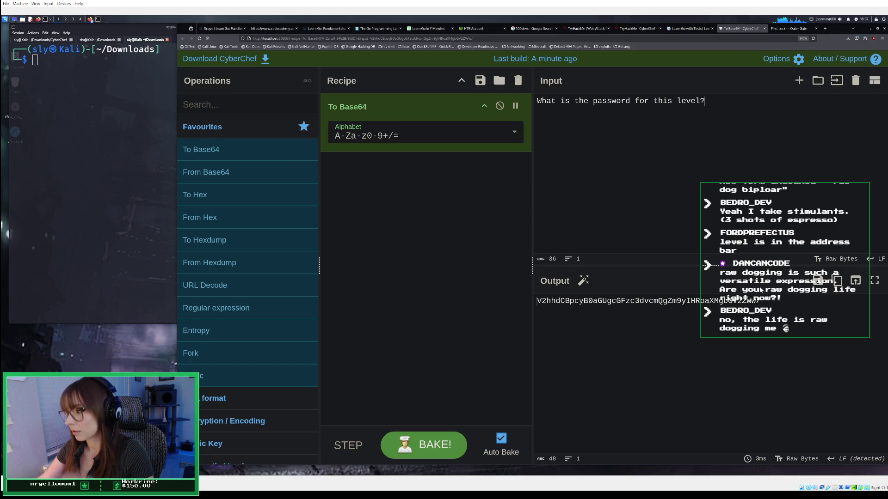
Copy the Base64 output V2hhdCBpcyB0aGUgcGFzc3dvcmQgZm9yIHRoaXMgbGV2ZWw/ and return to Outer Gate.
left_click_drag(761, 301, 545, 284)
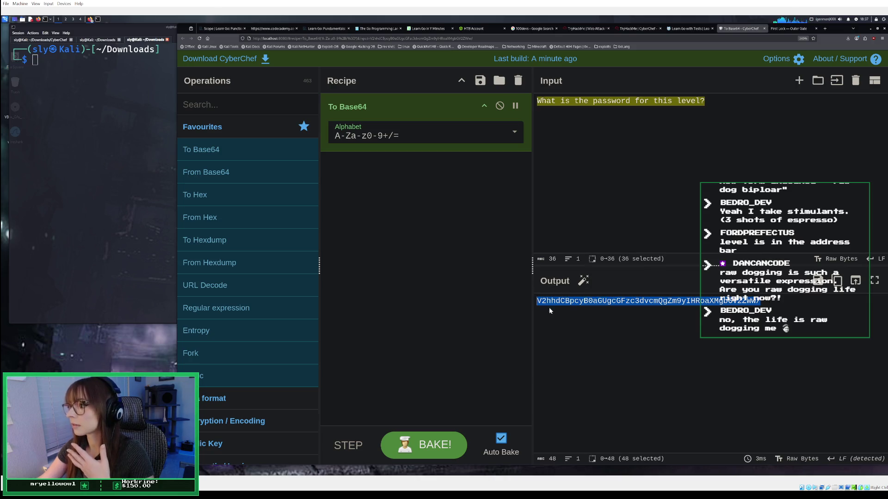
right_click(554, 304)
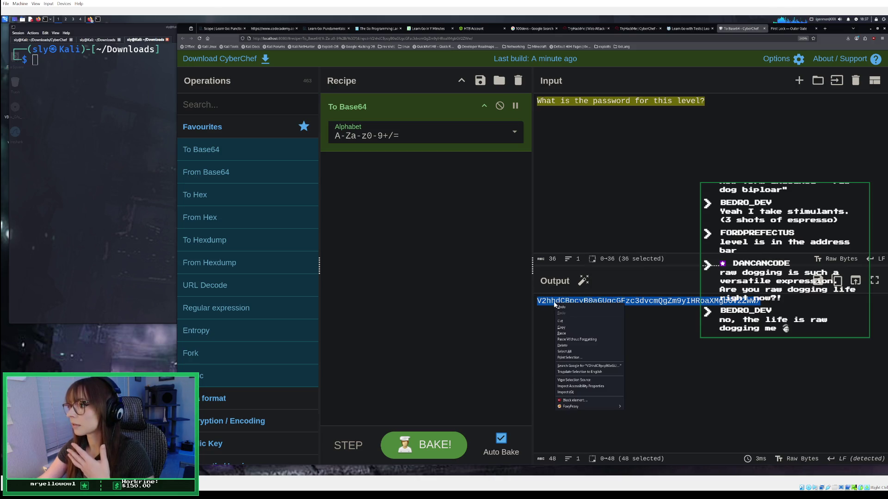
left_click(570, 328)
left_click(778, 29)
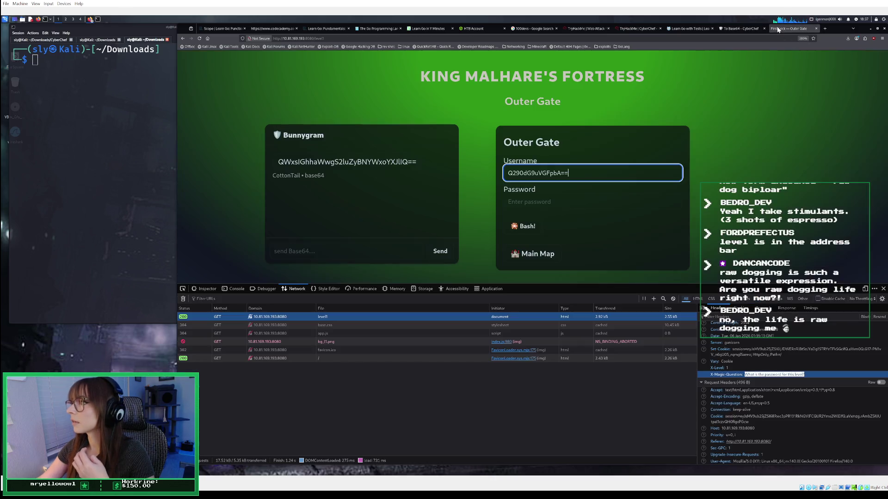
Submit the Base64-encoded question as the Outer Gate password; it returns Access denied.
left_click(563, 202)
right_click(562, 208)
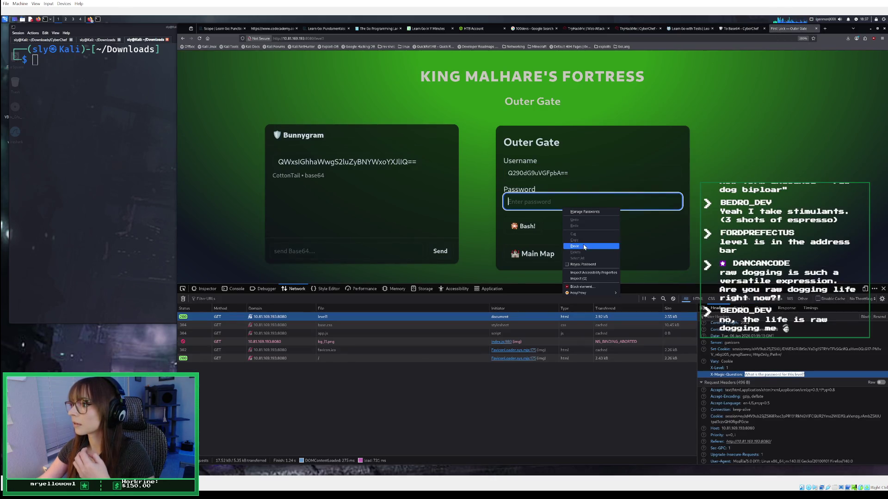
left_click(582, 245)
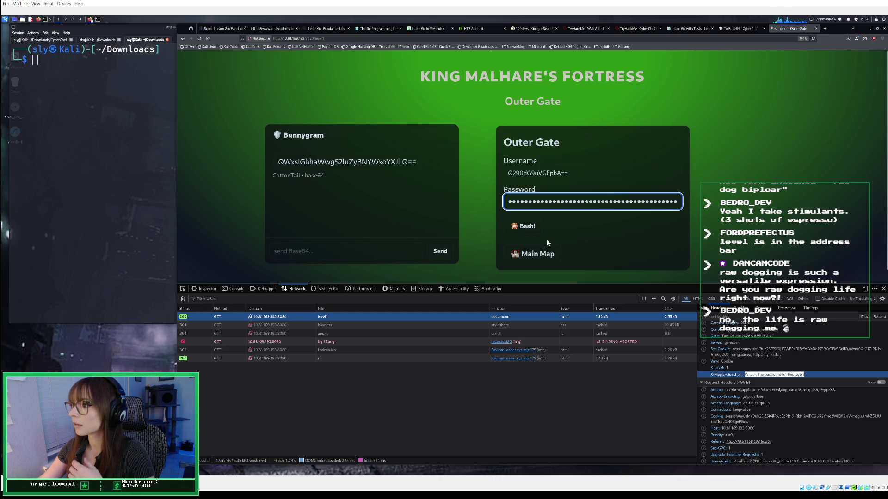
key("Return")
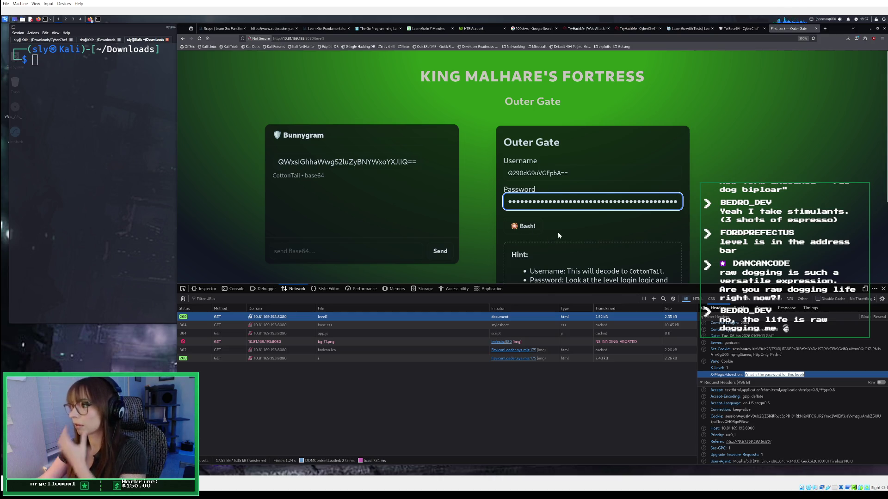
scroll(557, 231, "down", 1)
scroll(558, 235, "down", 1)
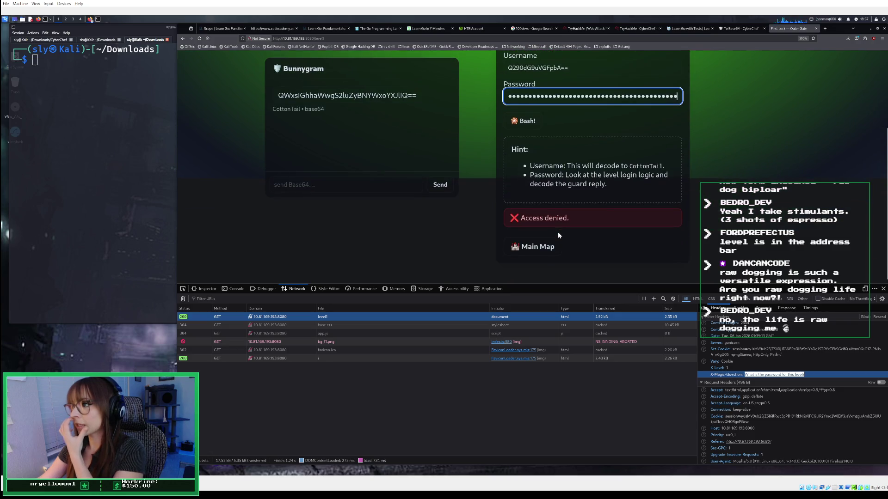
scroll(558, 235, "up", 1)
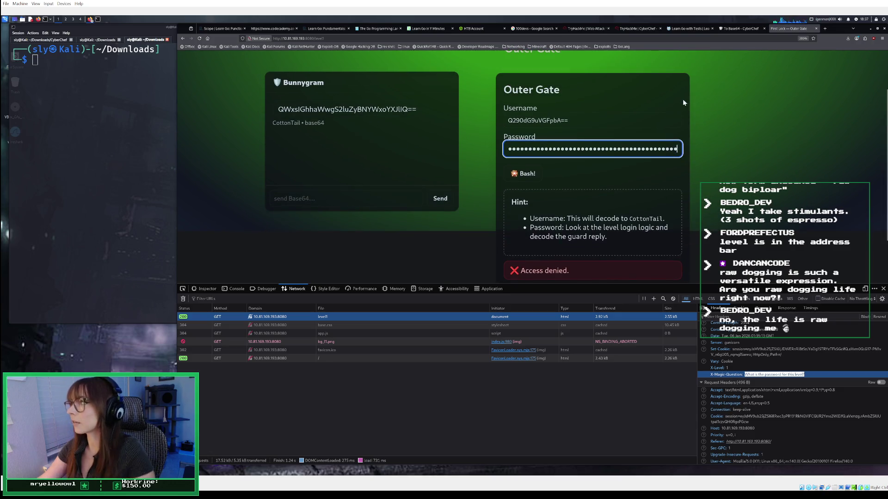
left_click(624, 30)
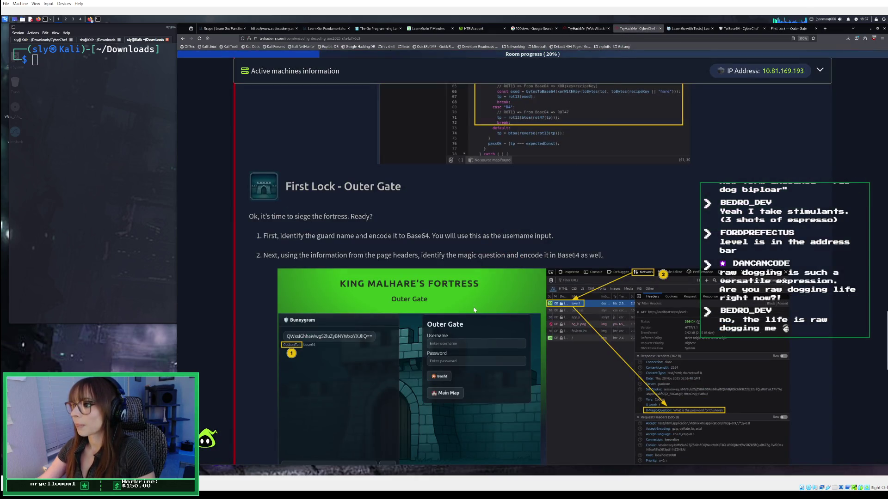
scroll(473, 310, "down", 1)
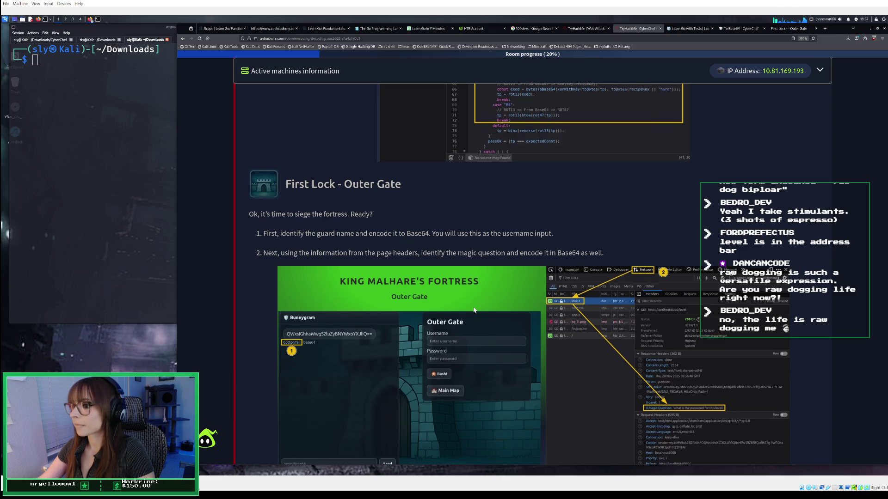
scroll(473, 307, "down", 3)
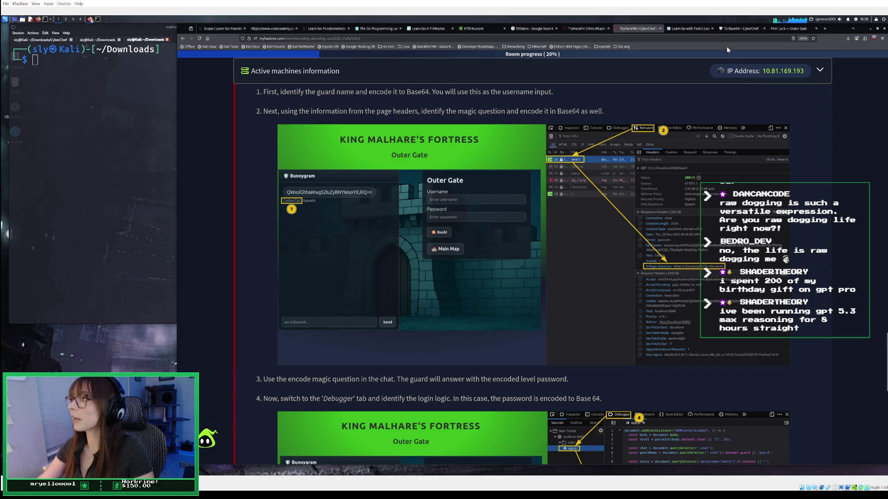
Send the Base64-encoded magic question to the guard in the Bunnygram chat.
left_click(781, 28)
left_click(401, 193)
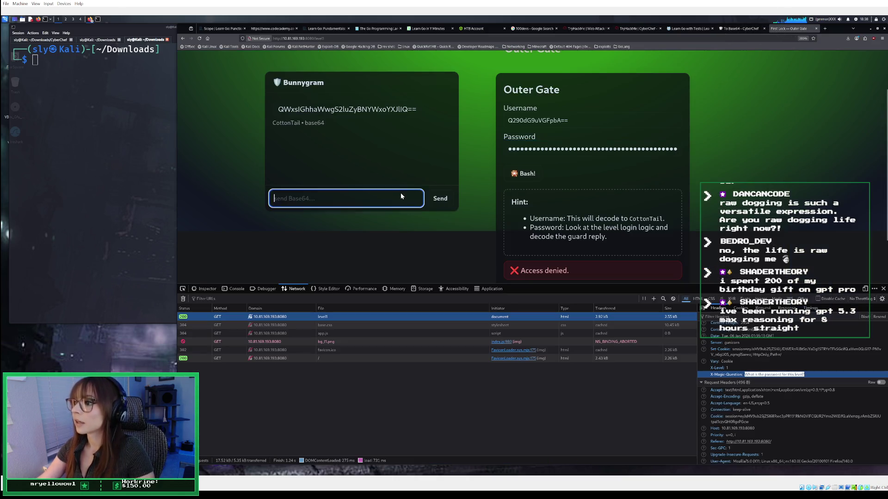
right_click(401, 198)
left_click(413, 228)
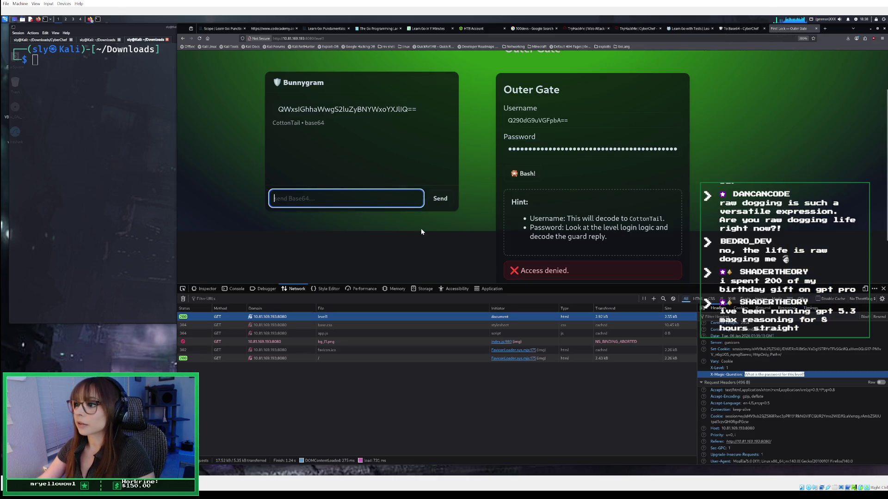
left_click(446, 200)
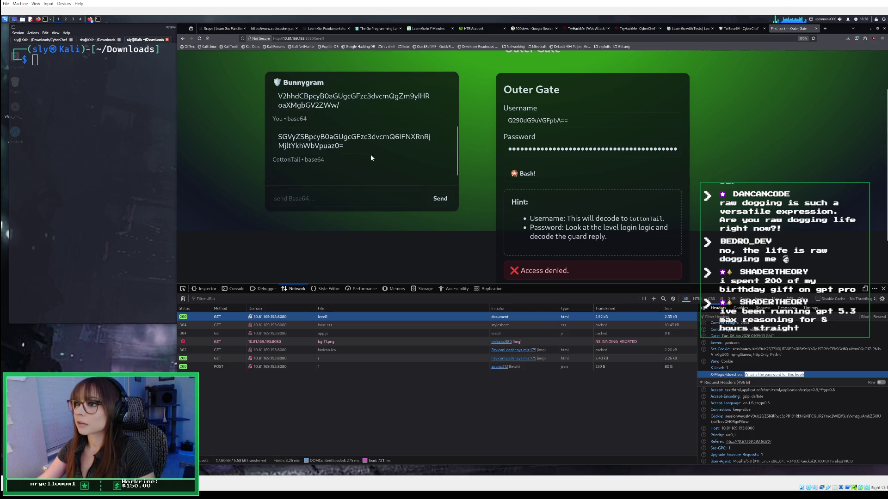
Empty the rejected password field and copy CottonTail's Base64 reply from the chat.
left_click(605, 149)
key("ctrl+a")
key("BackSpace")
left_click_drag(344, 145, 262, 137)
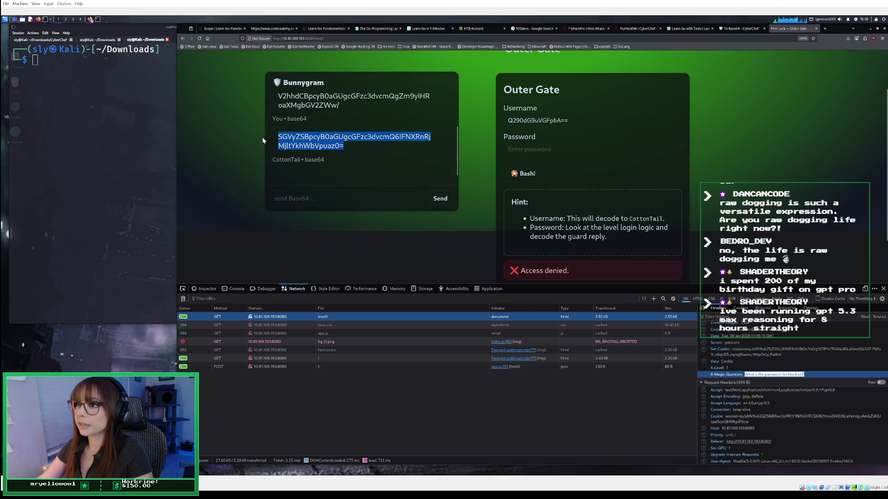
right_click(298, 144)
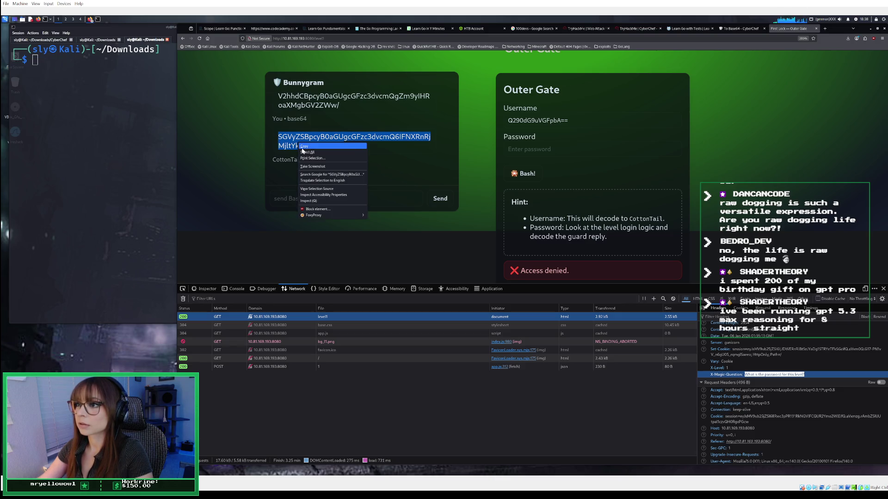
left_click(303, 147)
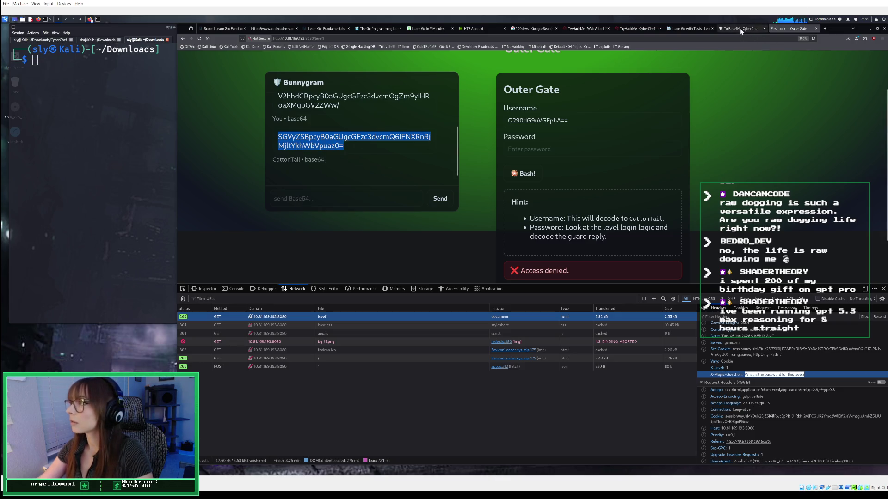
left_click(739, 29)
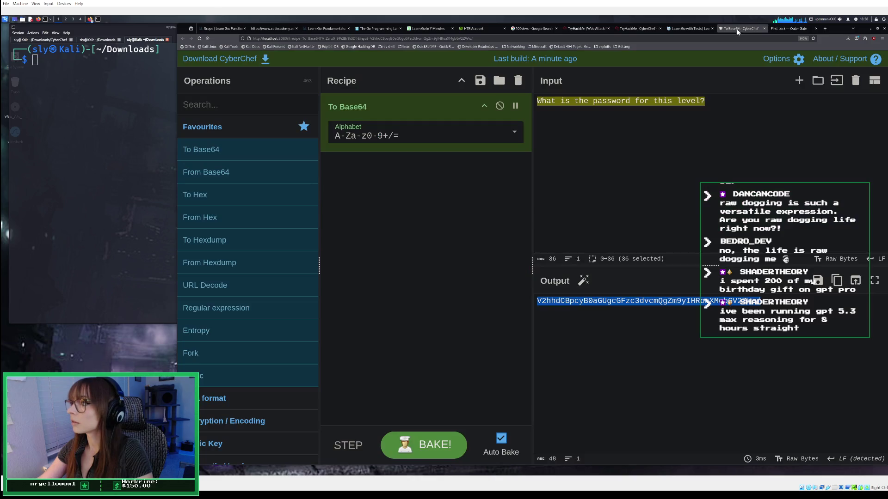
Set the recipe to From Base64 and paste the guard's reply as input.
left_click(518, 81)
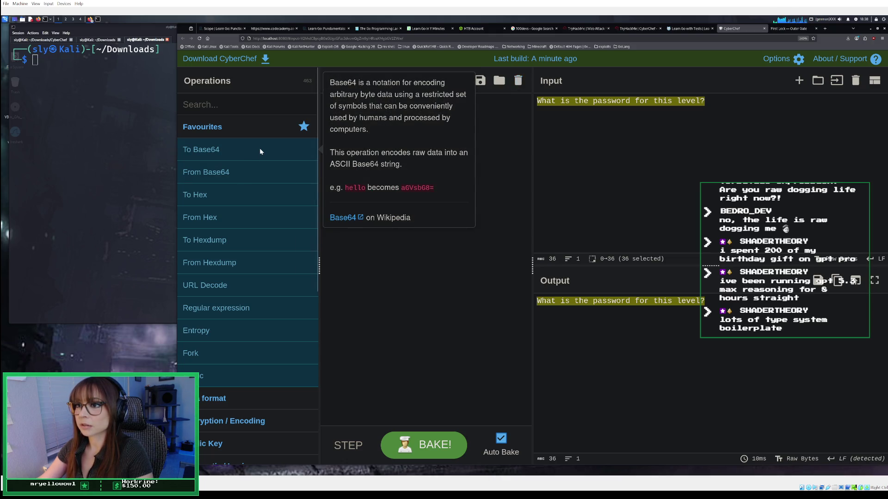
double_click(249, 168)
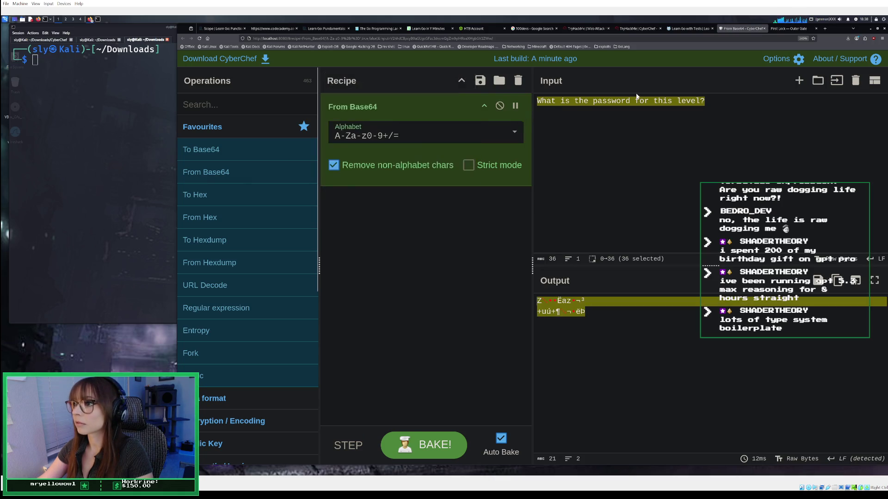
left_click(715, 110)
left_click_drag(716, 113, 537, 101)
key("ctrl+v")
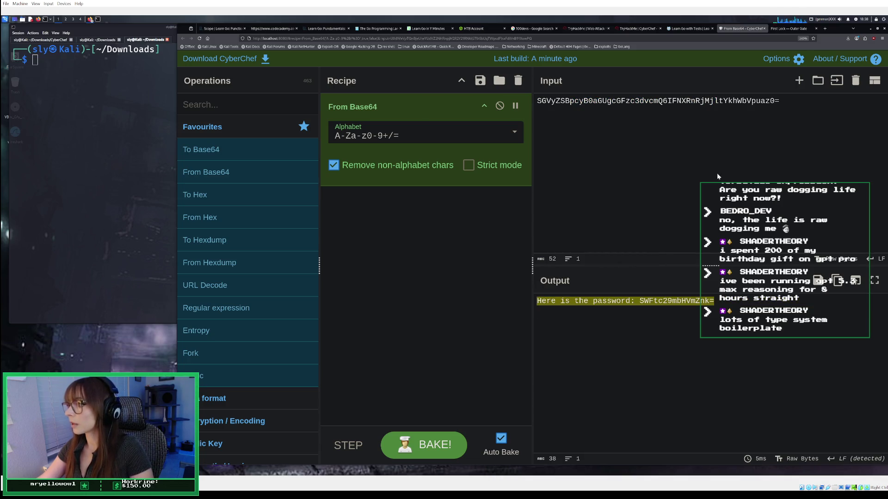
Copy the password value from the decoded output, then clear the recipe.
left_click(719, 314)
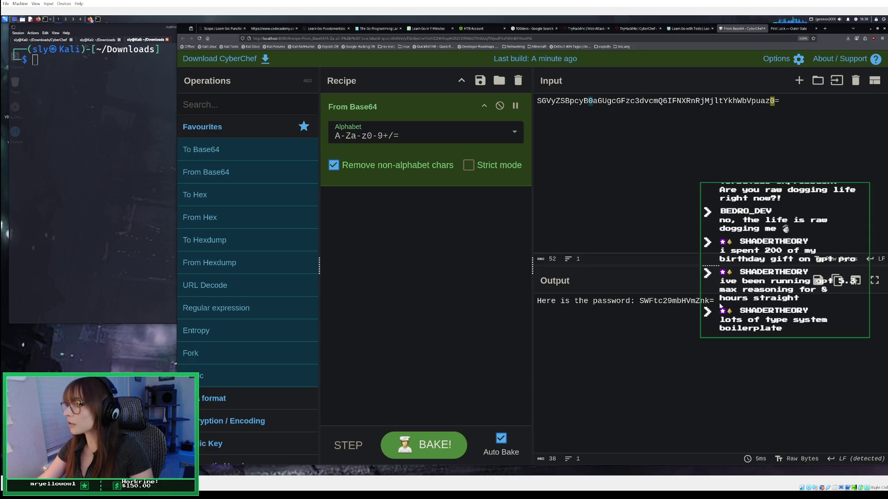
left_click_drag(680, 304, 639, 304)
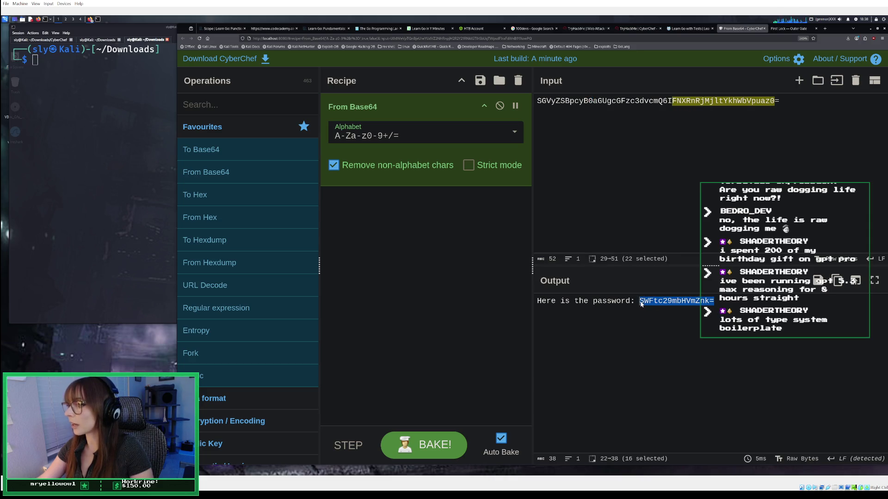
right_click(648, 300)
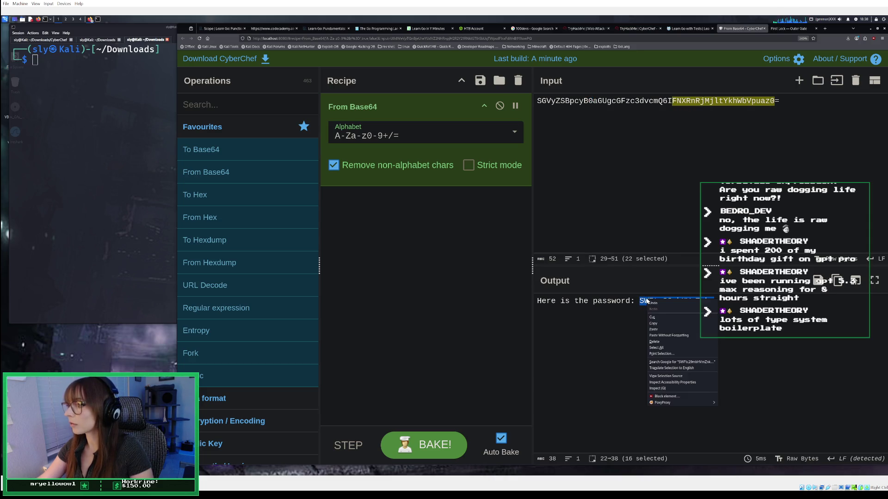
left_click(659, 324)
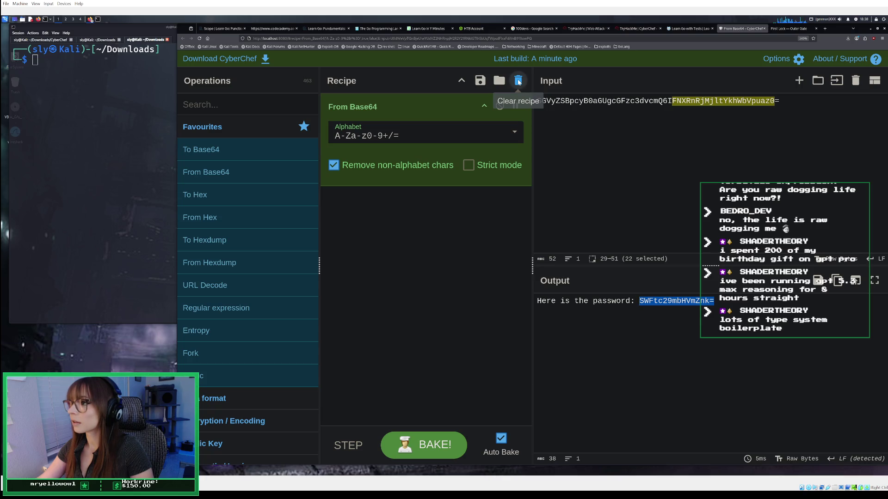
left_click(519, 82)
key("ctrl+a")
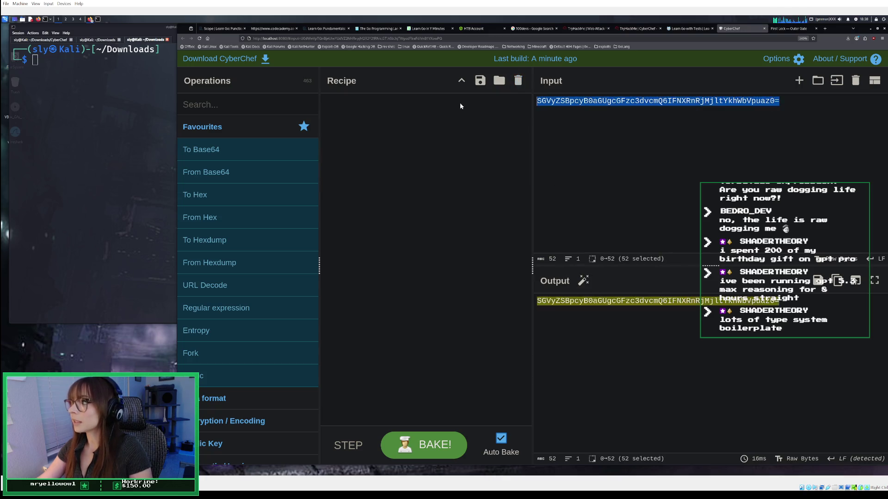
Empty the input and add From Base64; the paste attempts leave the input blank.
key("BackSpace")
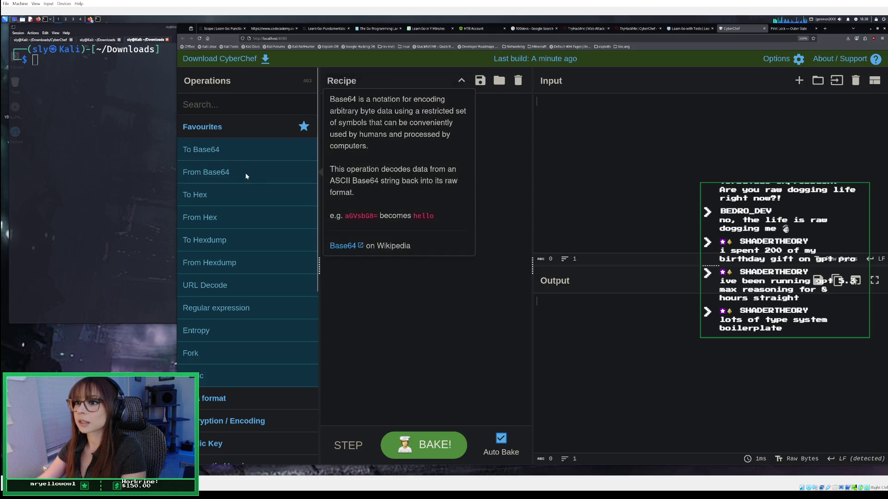
double_click(246, 173)
right_click(574, 139)
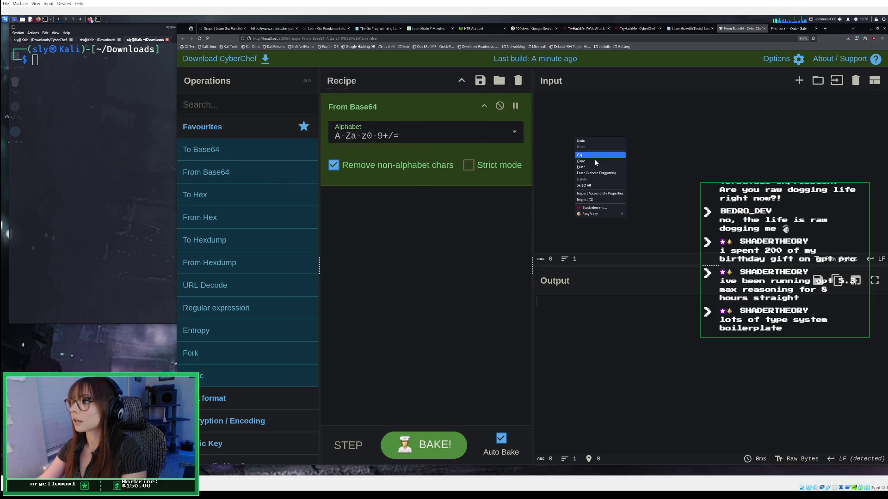
left_click(595, 163)
right_click(571, 126)
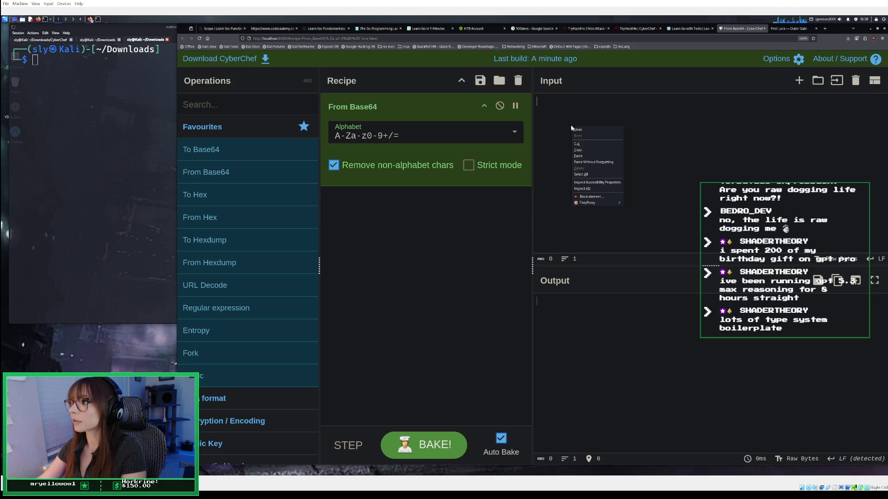
left_click(584, 157)
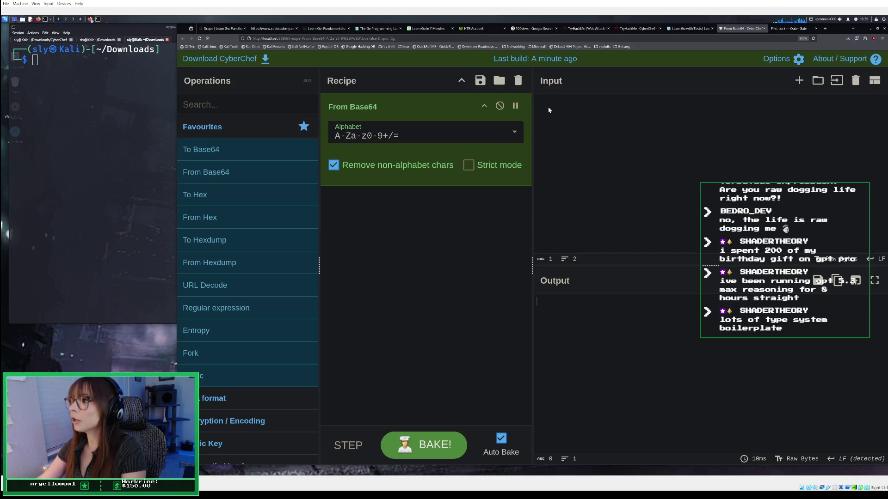
Re-copy the guard's Base64 reply from the Outer Gate chat and paste it into CyberChef.
left_click(788, 28)
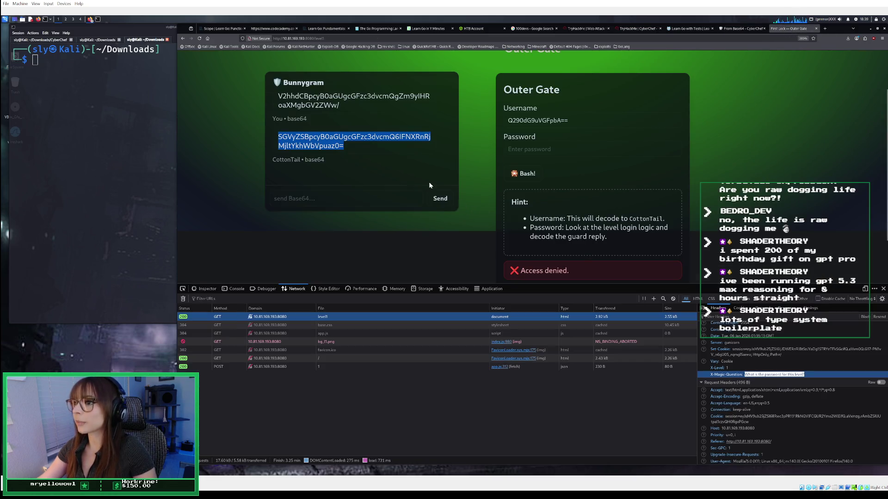
right_click(333, 141)
left_click(351, 147)
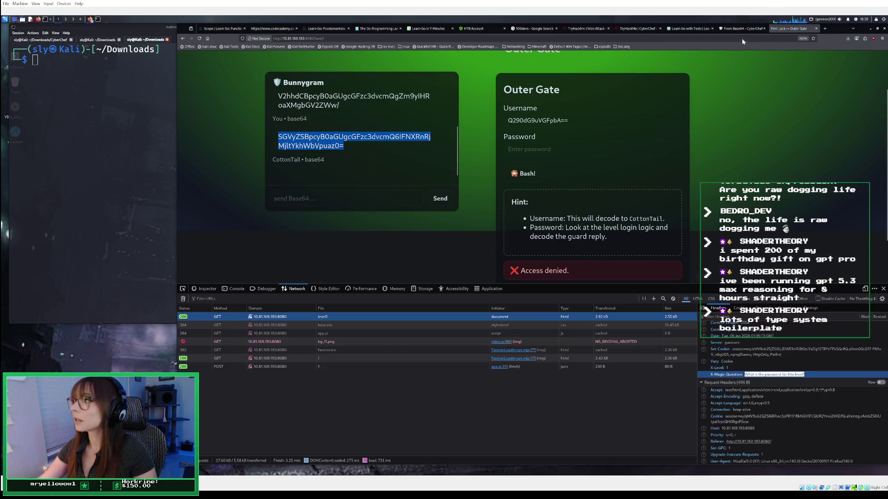
left_click(740, 28)
right_click(591, 142)
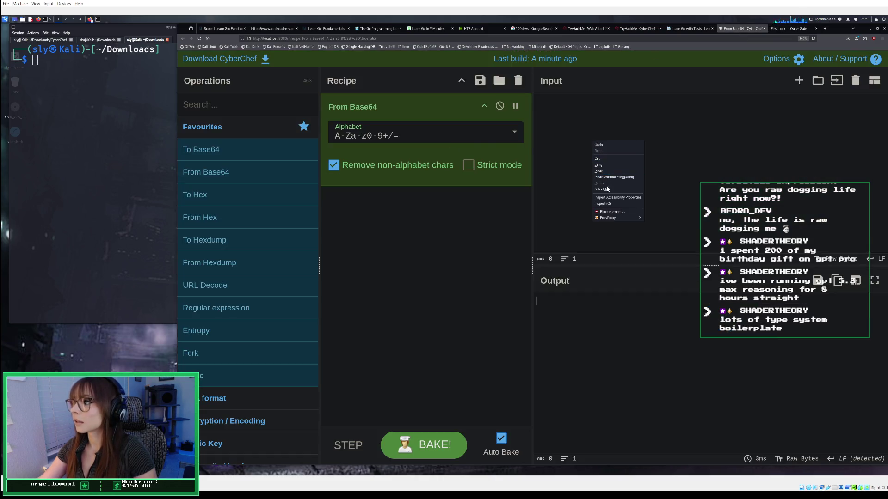
left_click(607, 171)
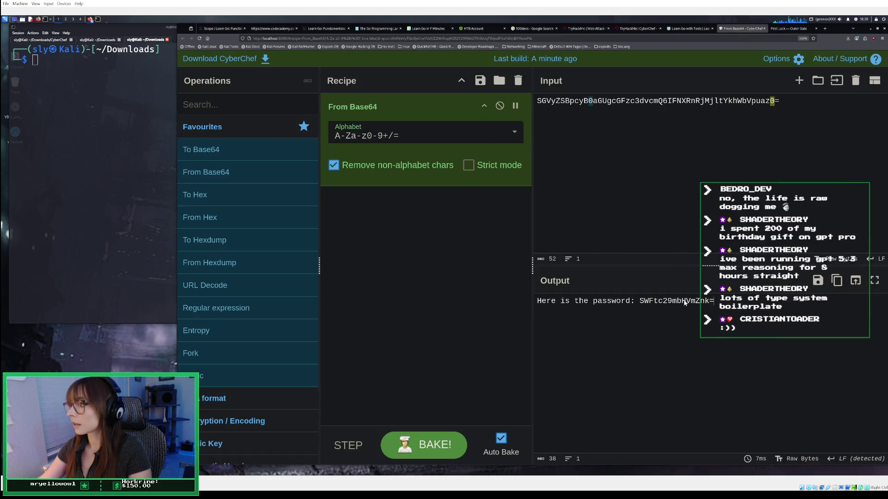
Decode the output a second time as input and copy the resulting plain-text password.
left_click_drag(714, 301, 639, 301)
right_click(641, 303)
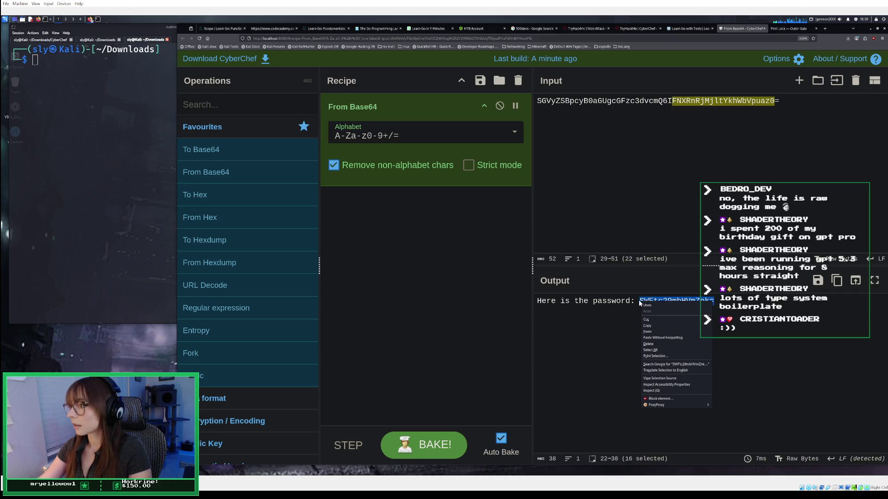
left_click(659, 325)
left_click_drag(780, 101, 482, 98)
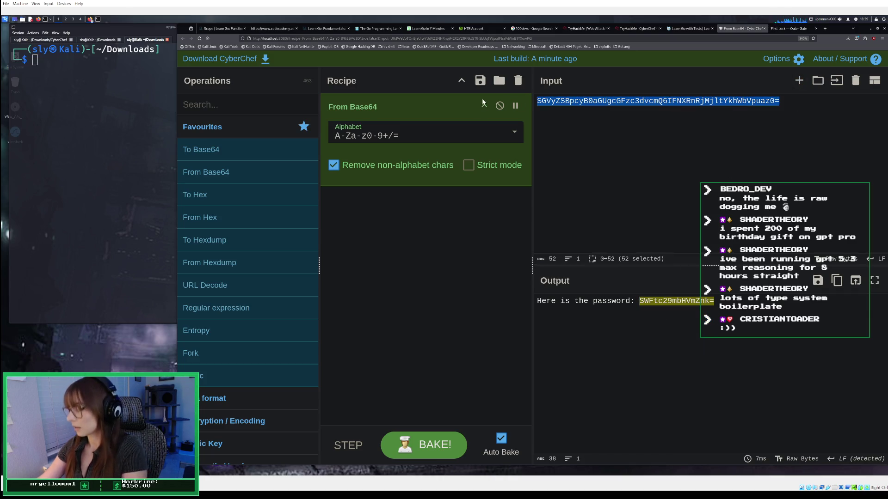
key("BackSpace")
right_click(579, 105)
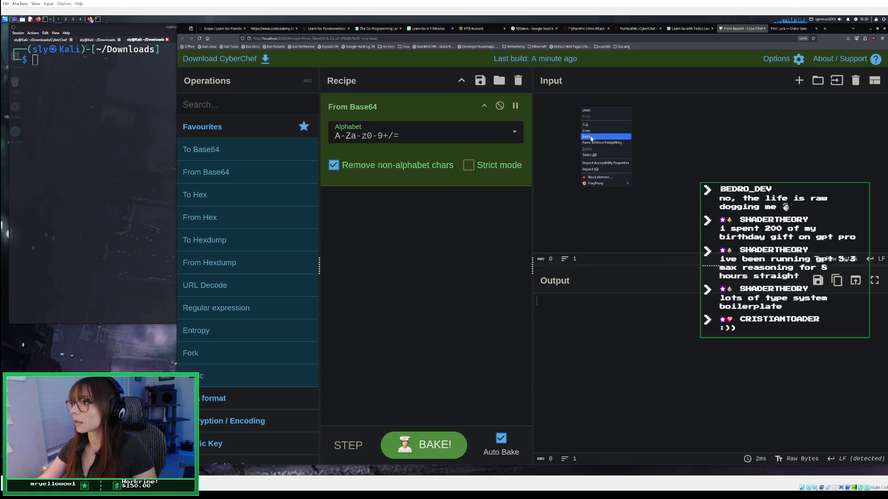
left_click(591, 137)
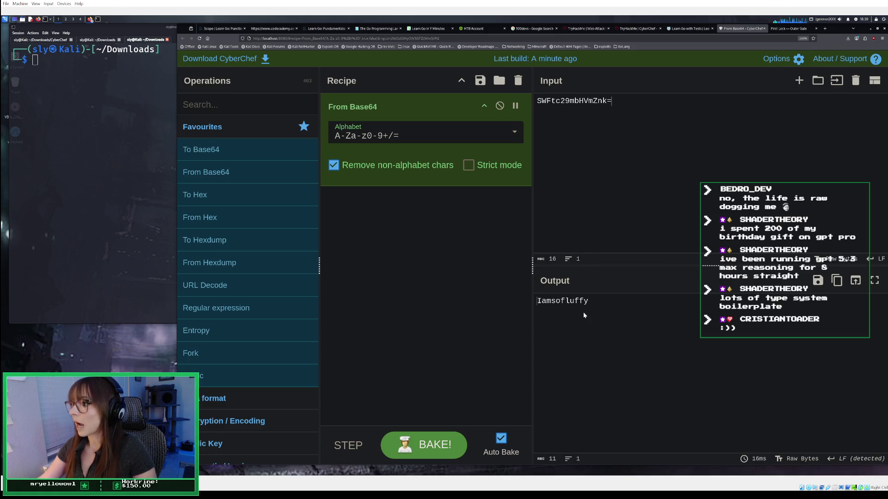
left_click_drag(592, 302, 524, 308)
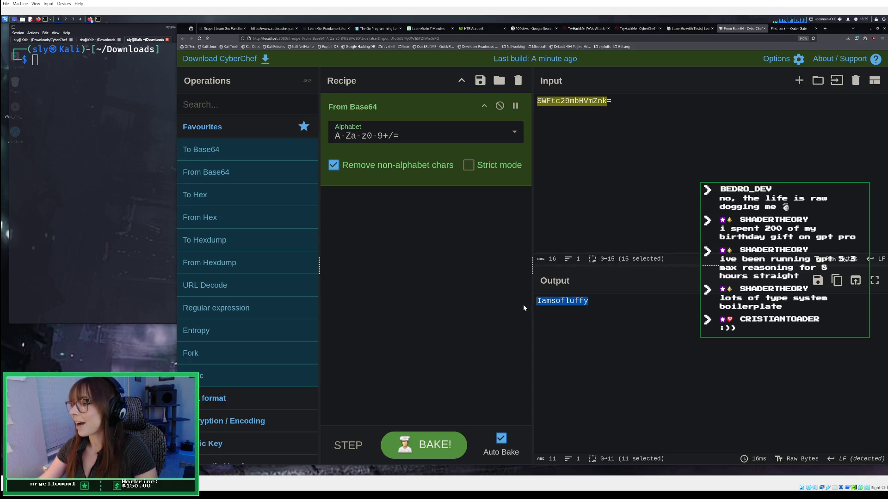
left_click(836, 281)
left_click(784, 30)
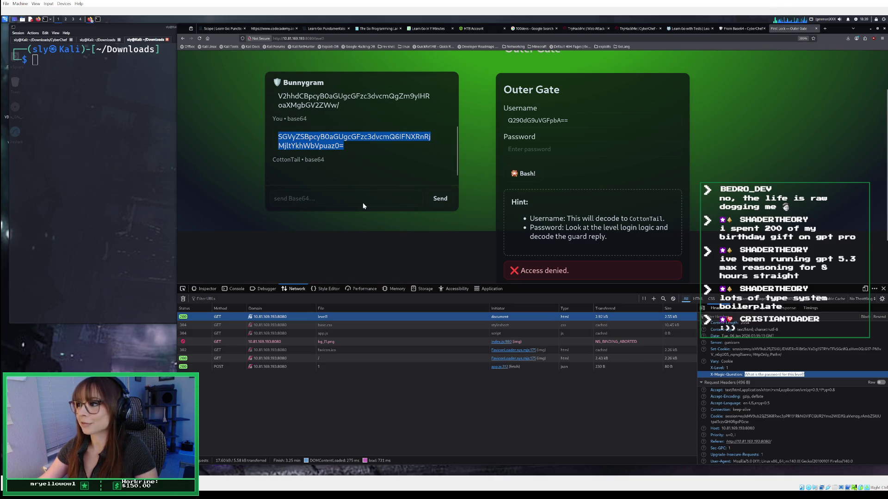
Copy the encoded password from CyberChef's input into the Outer Gate Password field.
left_click(539, 150)
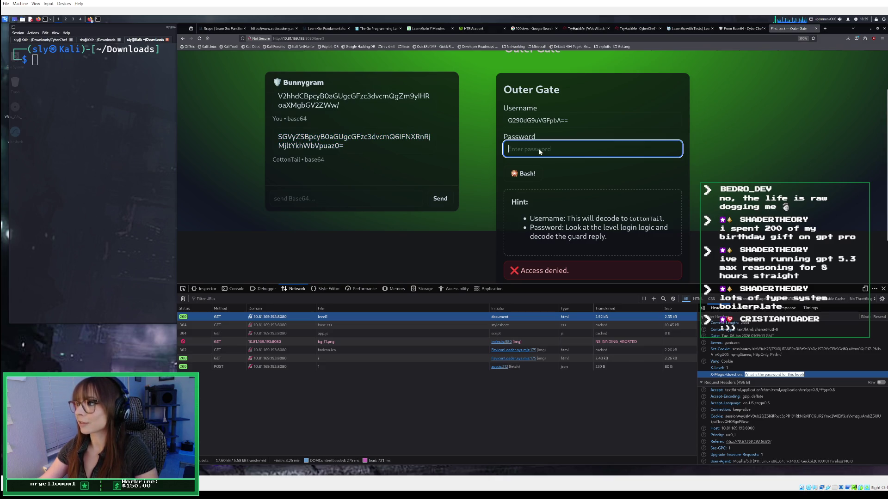
left_click(728, 29)
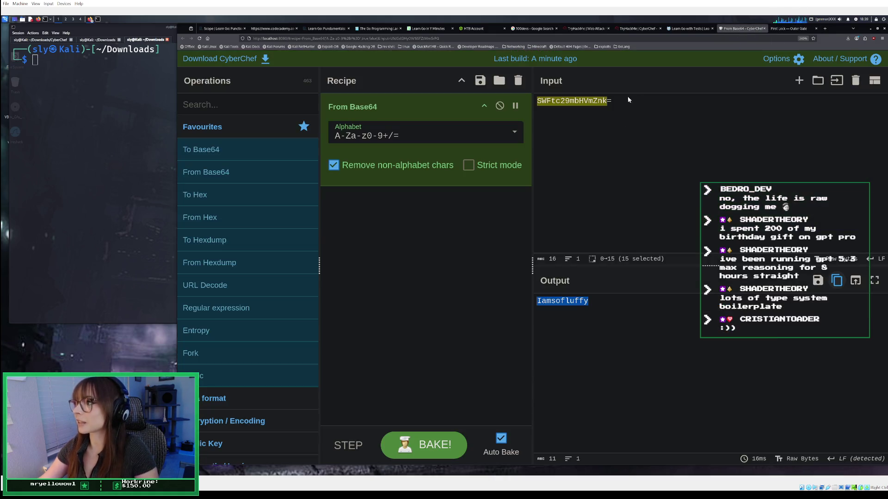
left_click_drag(618, 99, 536, 99)
right_click(554, 101)
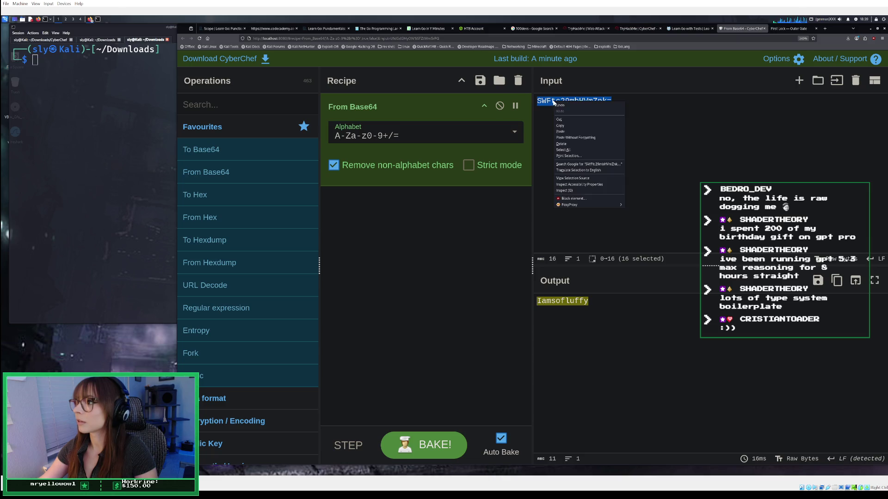
left_click(569, 125)
key("ctrl+Tab")
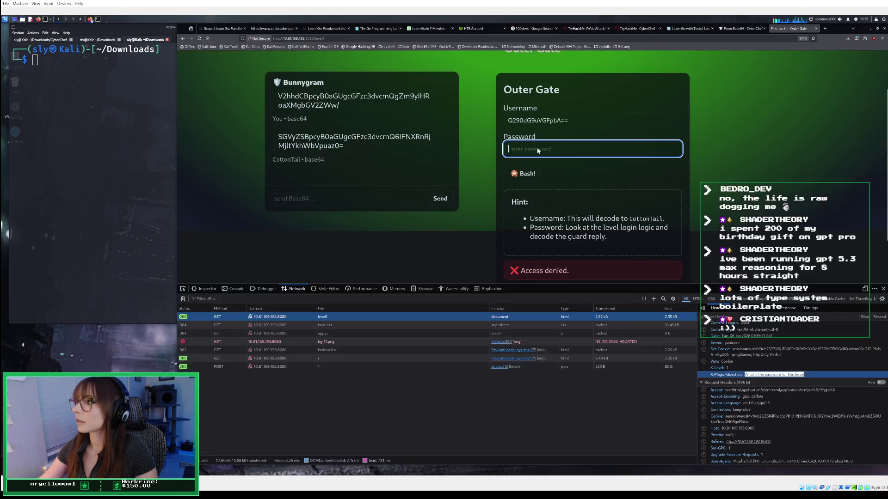
right_click(537, 150)
left_click(541, 191)
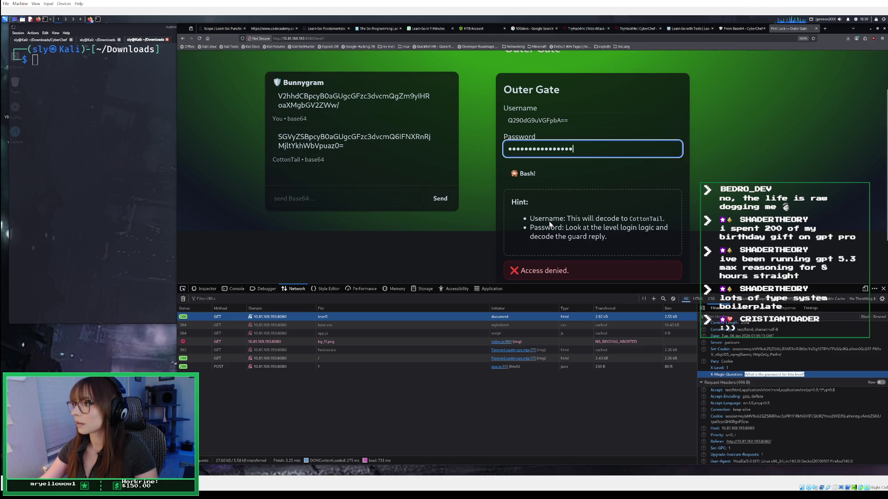
Replace the encoded username with plain CottonTail using the autofill suggestion.
scroll(562, 209, "down", 2)
scroll(575, 174, "up", 3)
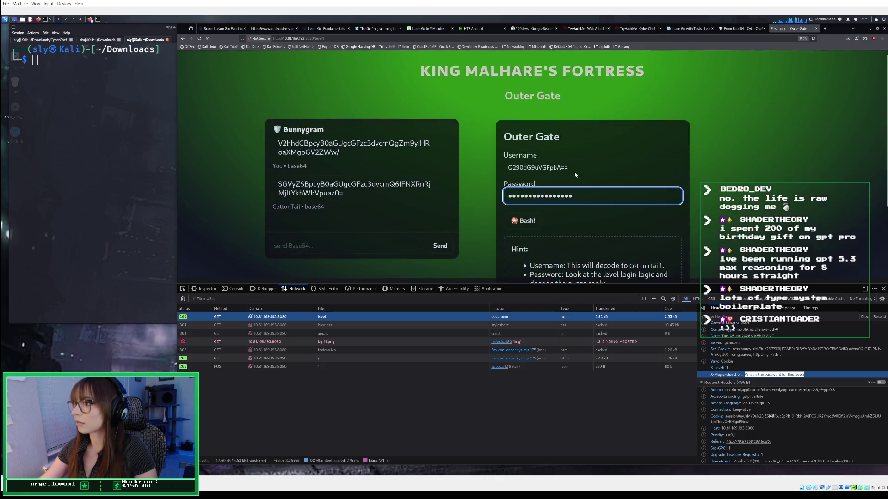
scroll(575, 178, "down", 2)
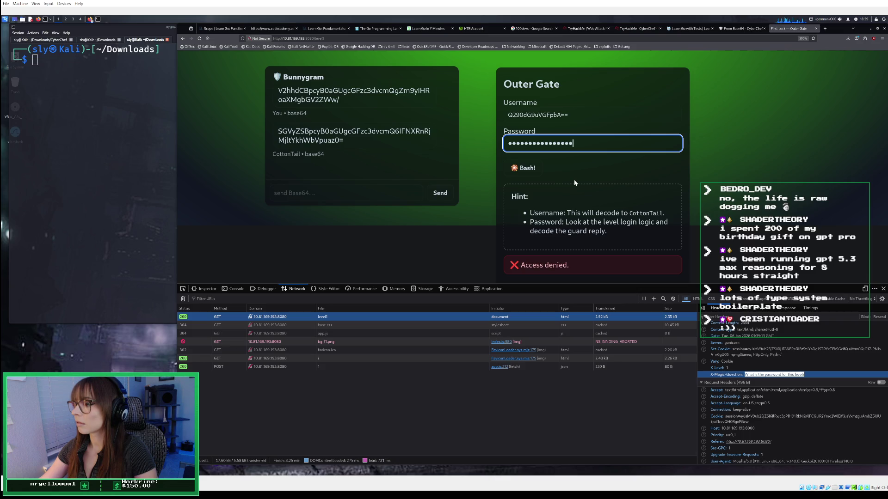
scroll(574, 182, "down", 1)
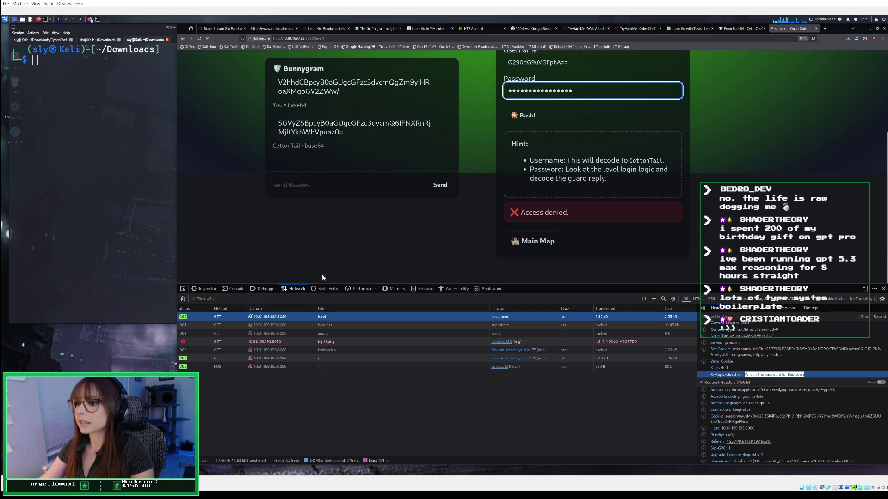
scroll(590, 89, "up", 5)
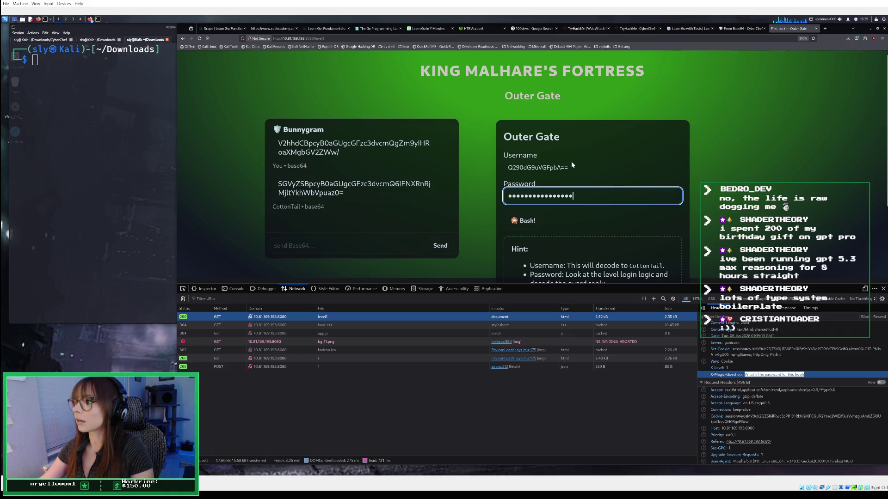
scroll(571, 162, "down", 2)
left_click(580, 118)
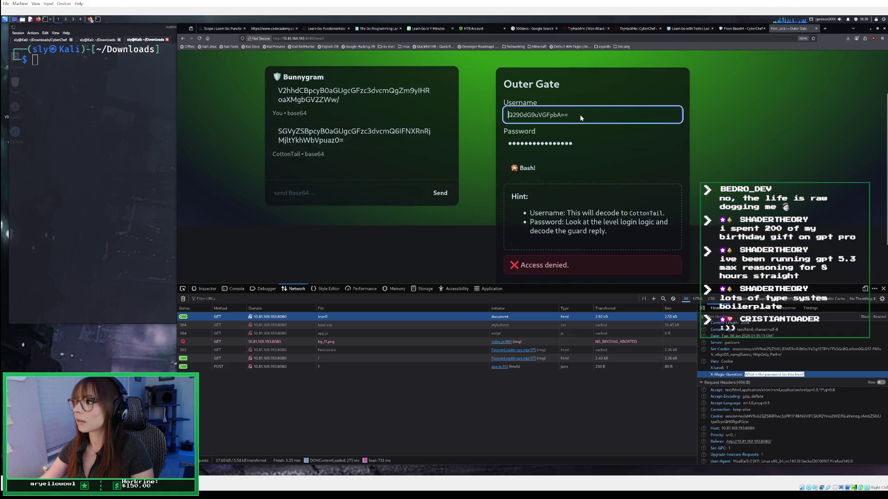
left_click(582, 147)
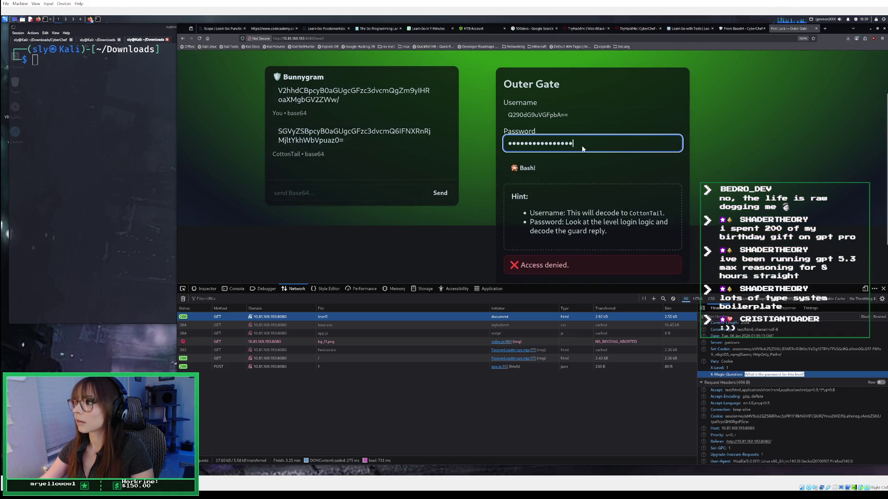
left_click_drag(585, 117, 494, 114)
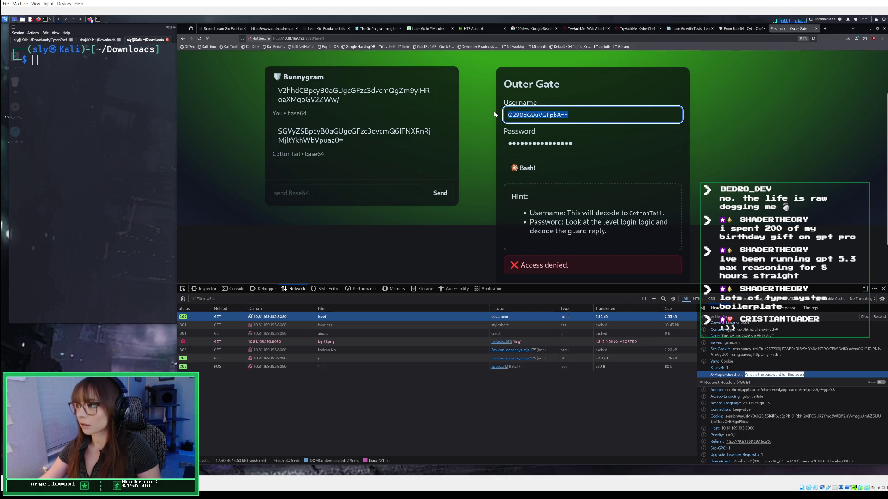
type("Cotton")
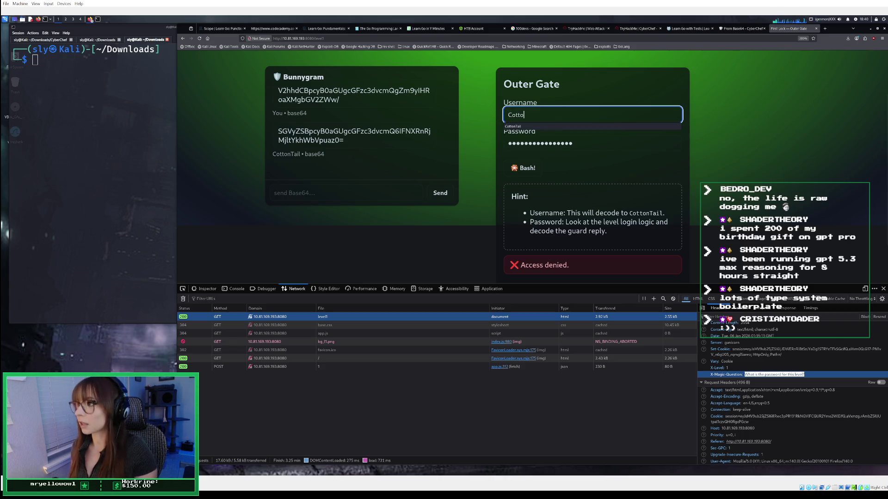
left_click(544, 127)
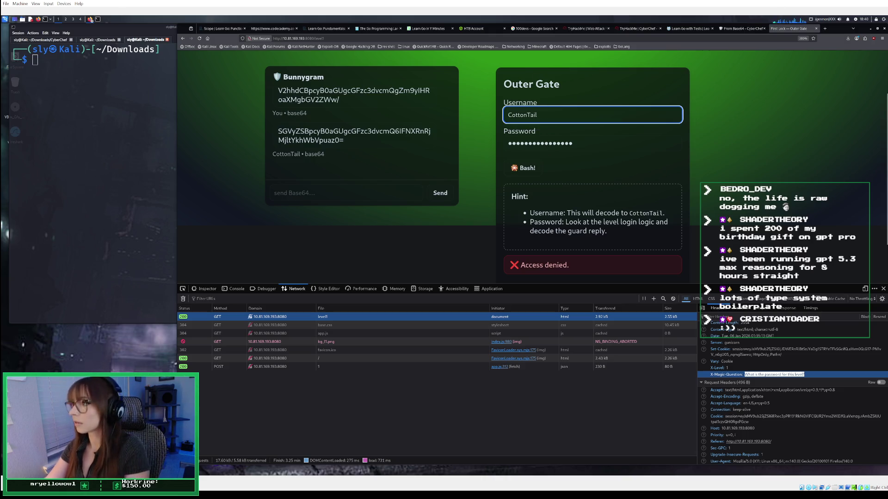
Empty the Password field and bring up copy options on CyberChef's decoded output.
left_click(577, 142)
key("ctrl+a")
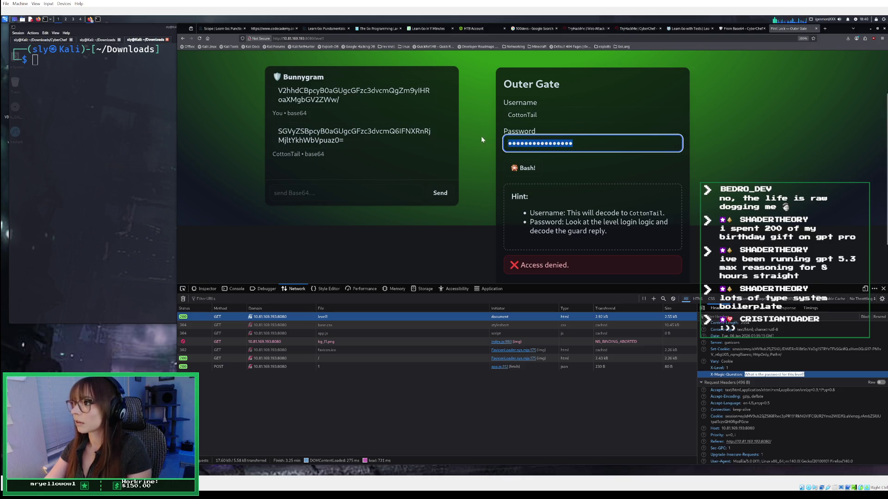
key("BackSpace")
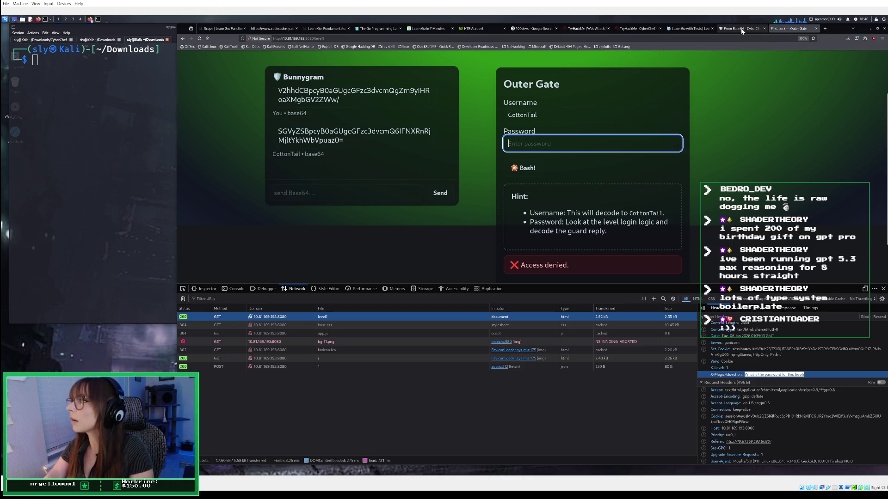
left_click(740, 28)
right_click(563, 299)
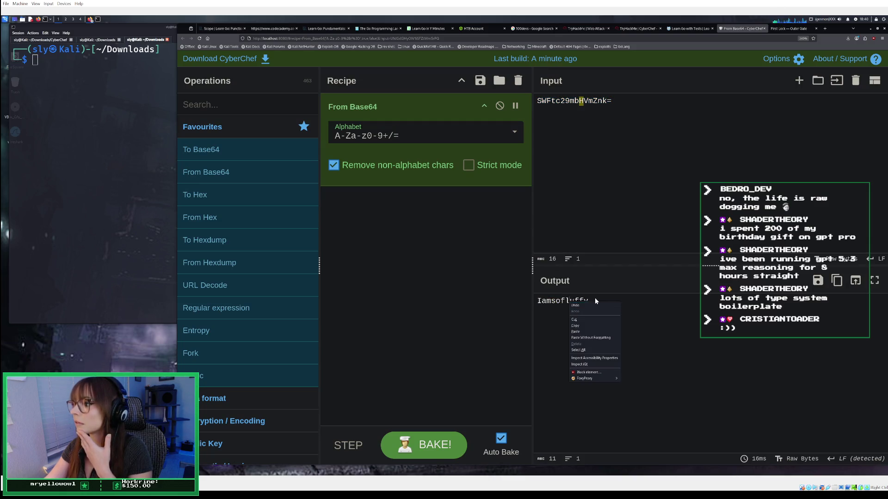
Paste CyberChef's decoded guard reply into the Outer Gate Password field.
left_click(583, 370)
right_click(544, 303)
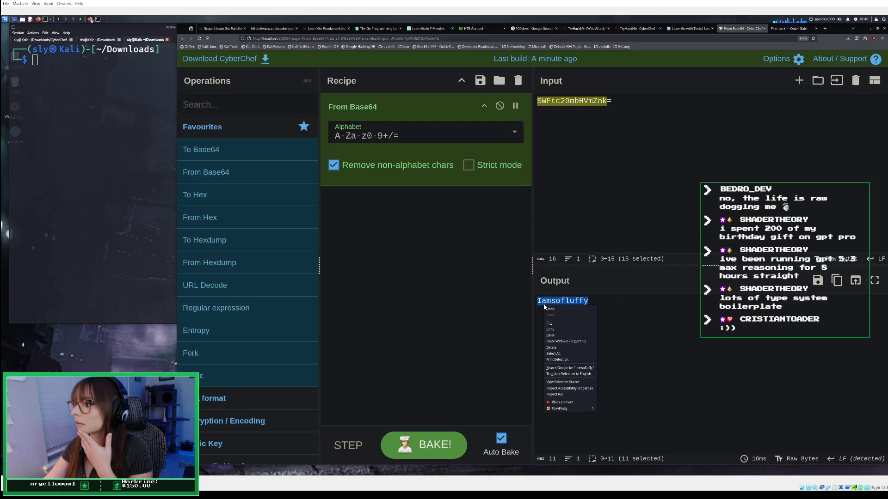
left_click(565, 328)
left_click(790, 28)
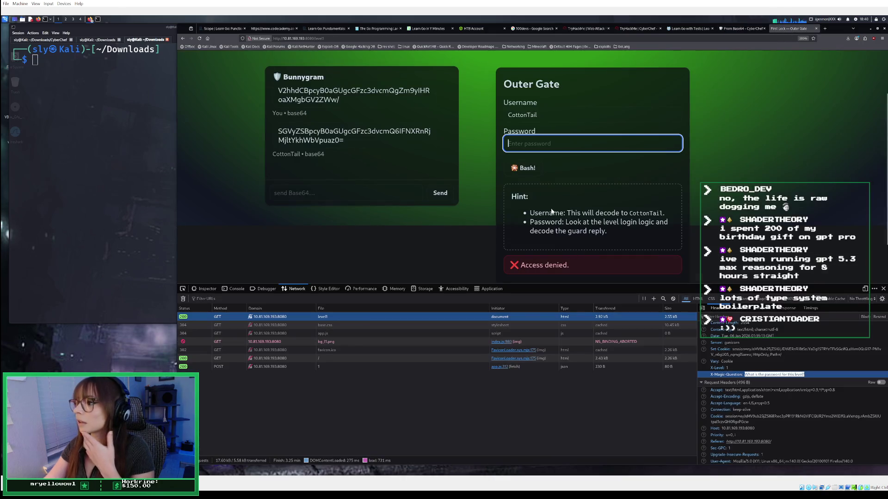
right_click(537, 148)
left_click(549, 186)
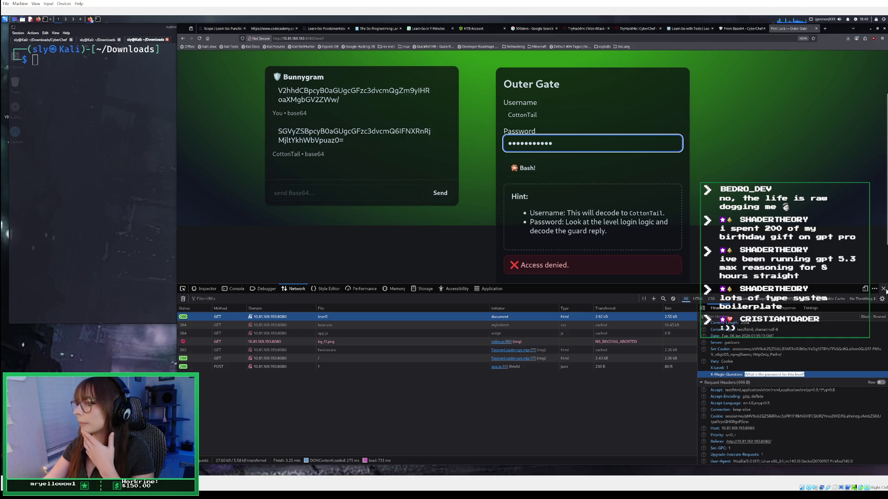
Reload the page and submit the decoded reply with '!' appended as the password.
scroll(581, 194, "up", 2)
scroll(582, 194, "down", 2)
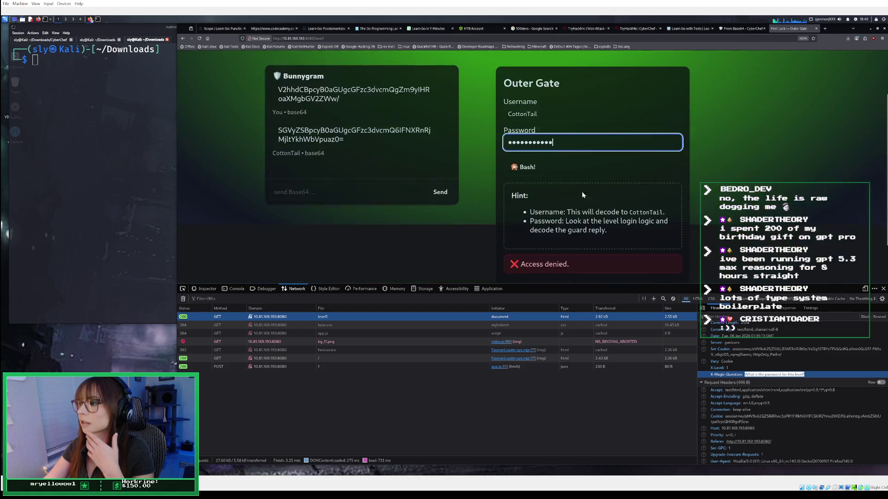
scroll(582, 194, "down", 2)
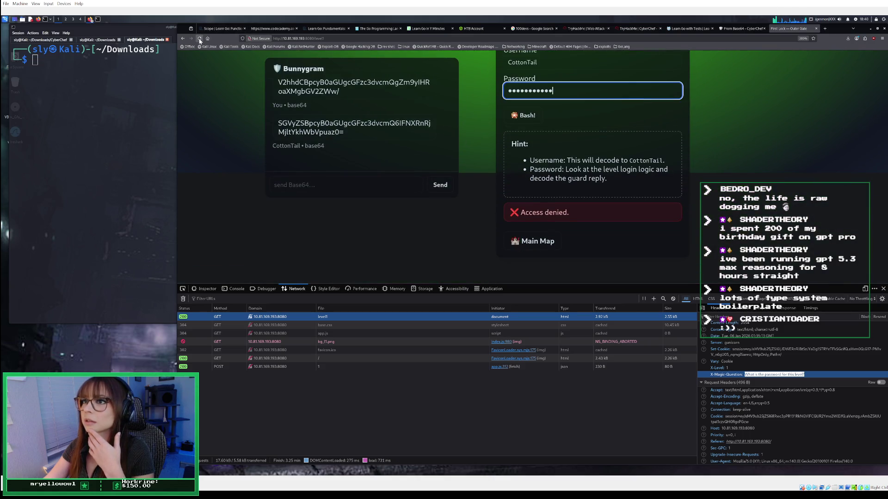
left_click(200, 38)
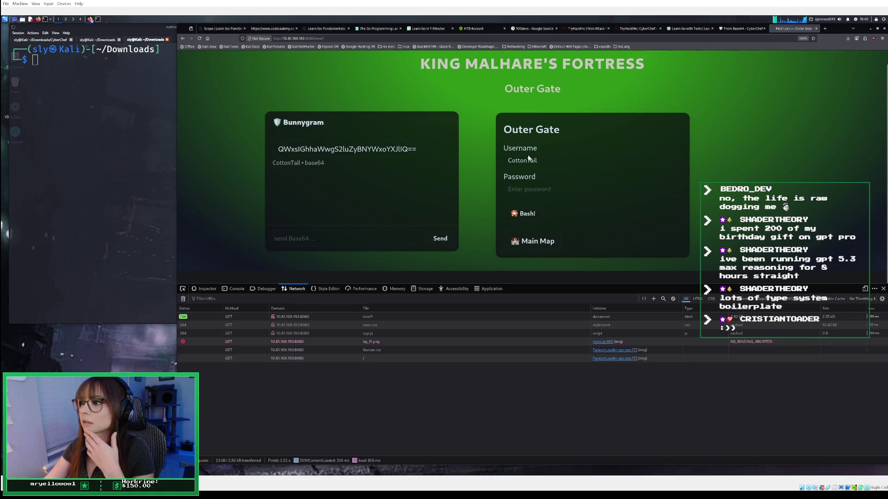
left_click(546, 187)
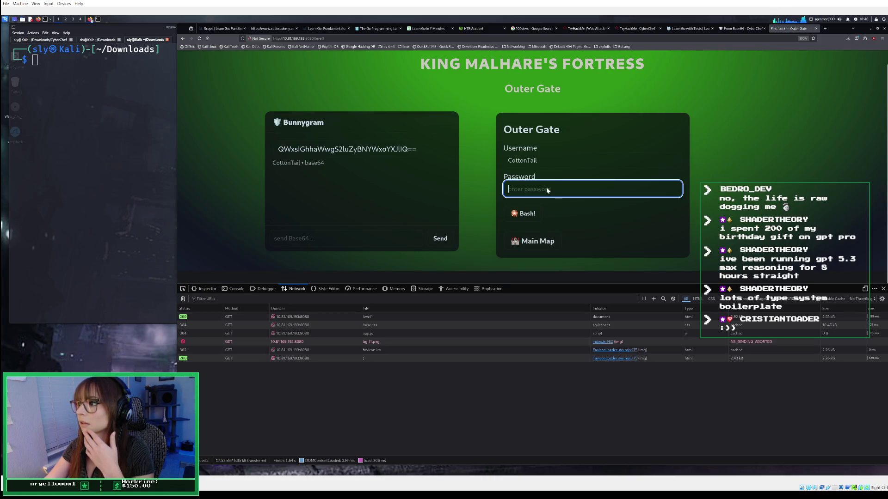
right_click(547, 188)
left_click(569, 227)
type("!")
key("Return")
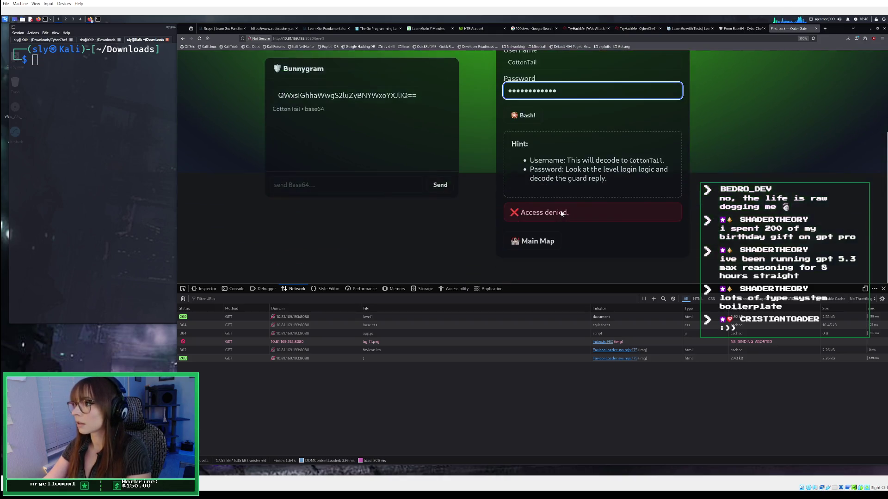
Clear the rejected password from the Outer Gate Password field.
scroll(558, 195, "up", 3)
key("BackSpace")
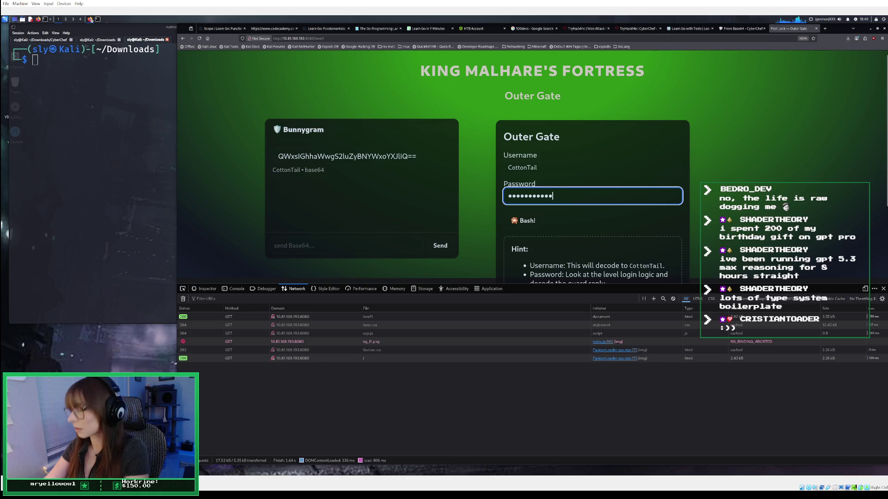
key("BackSpace")
key("BackSpace")
key("BackSpace")
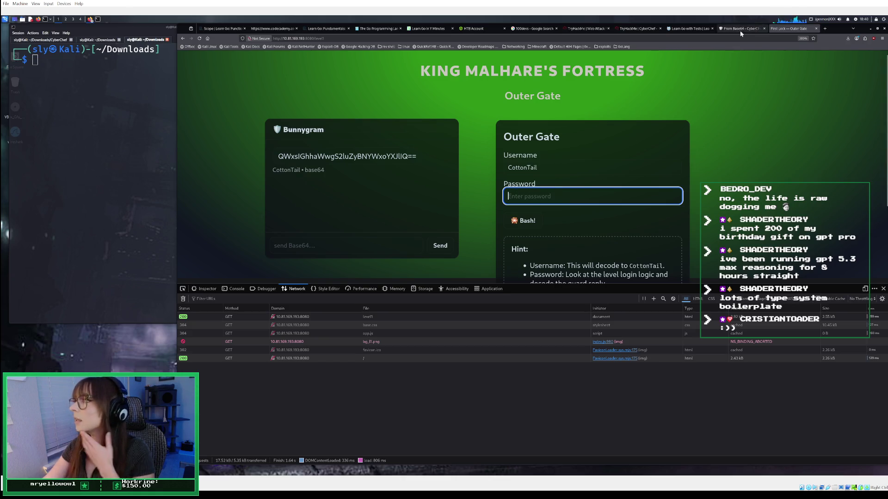
left_click(740, 29)
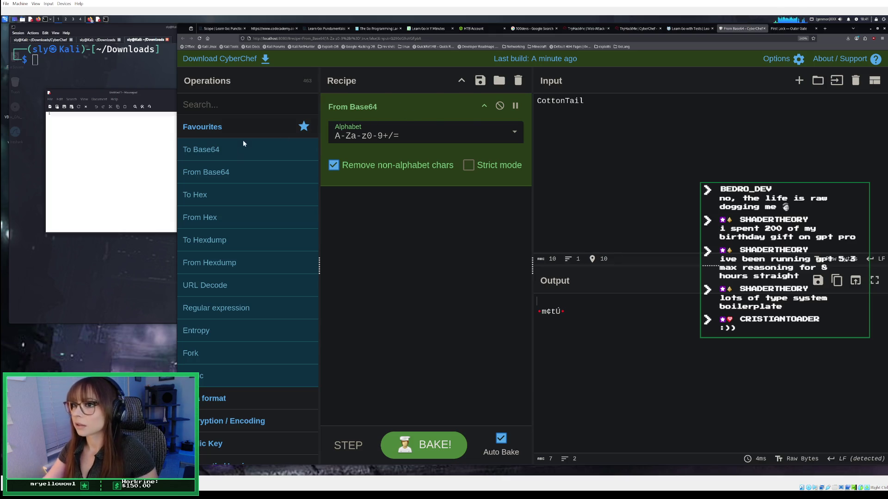
Swap the recipe to To Base64 and copy the output Q290dG9uVGFpbA== for CottonTail.
left_click(518, 80)
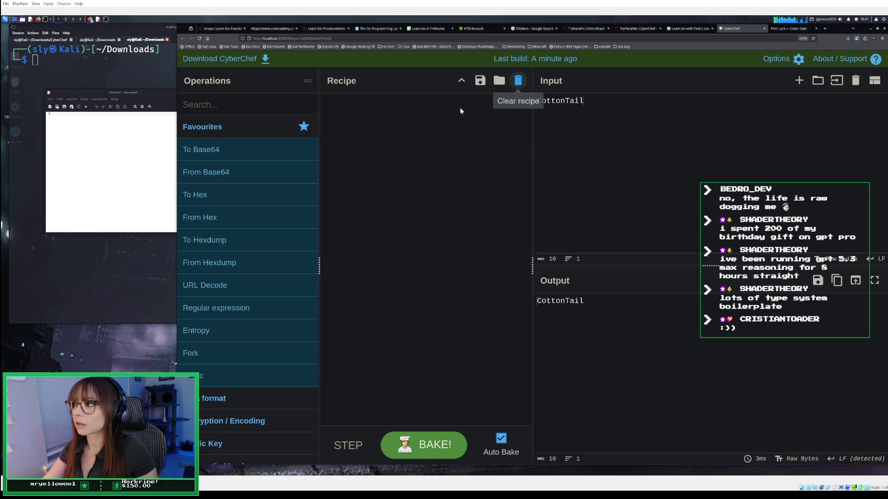
double_click(230, 149)
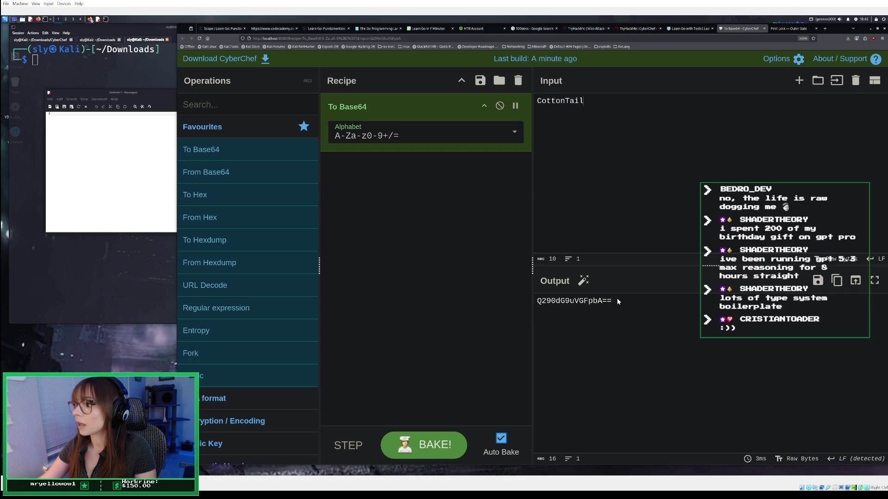
left_click_drag(616, 298, 471, 297)
left_click(835, 280)
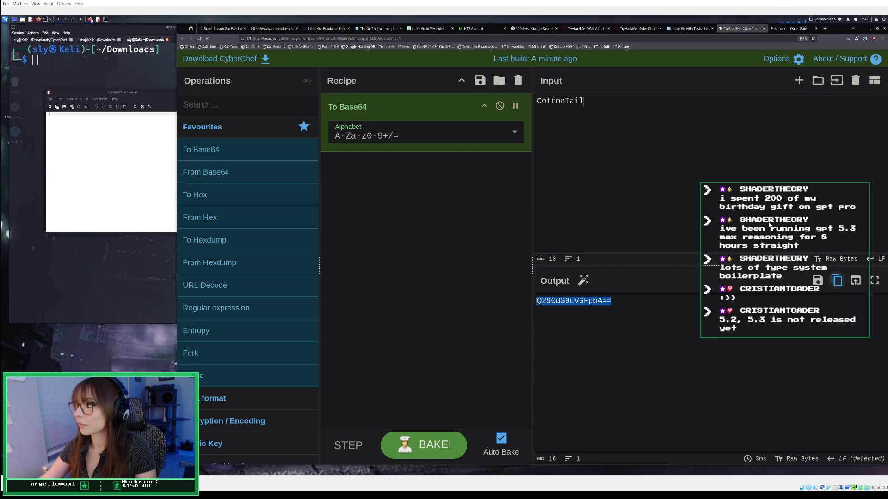
left_click(787, 31)
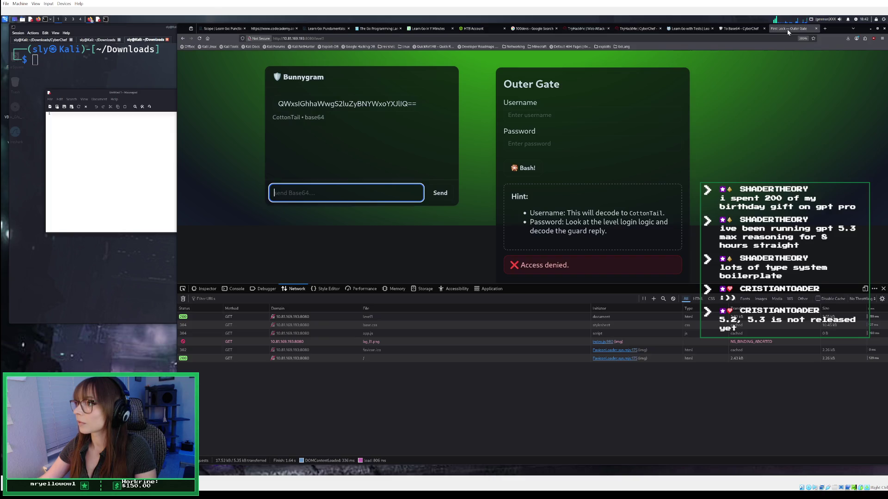
Paste the Base64-encoded username into the Mousepad notes.
right_click(342, 192)
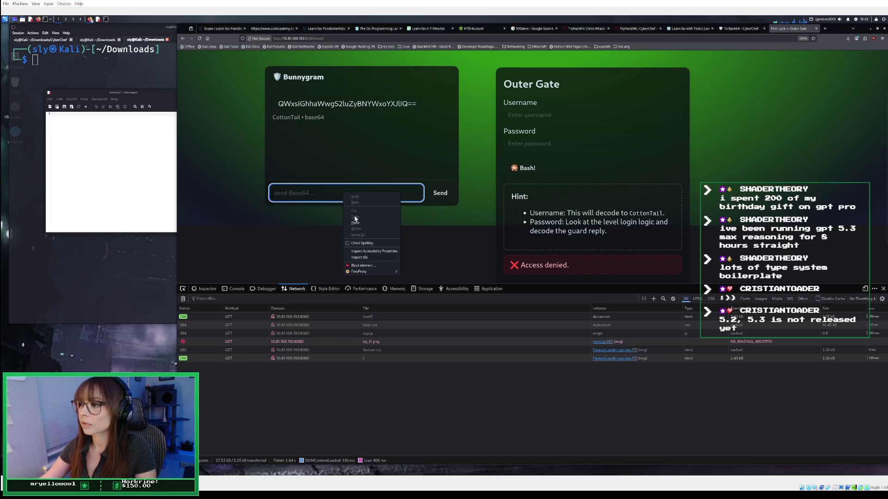
left_click(72, 166)
right_click(71, 166)
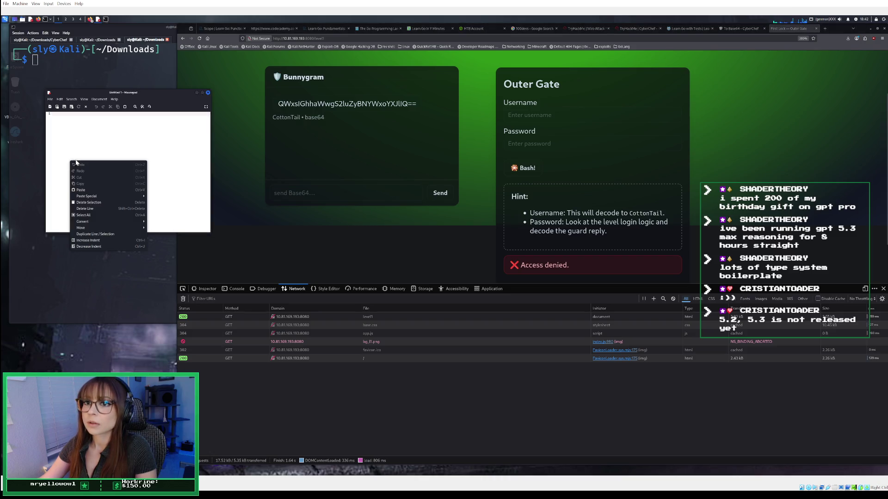
left_click(93, 193)
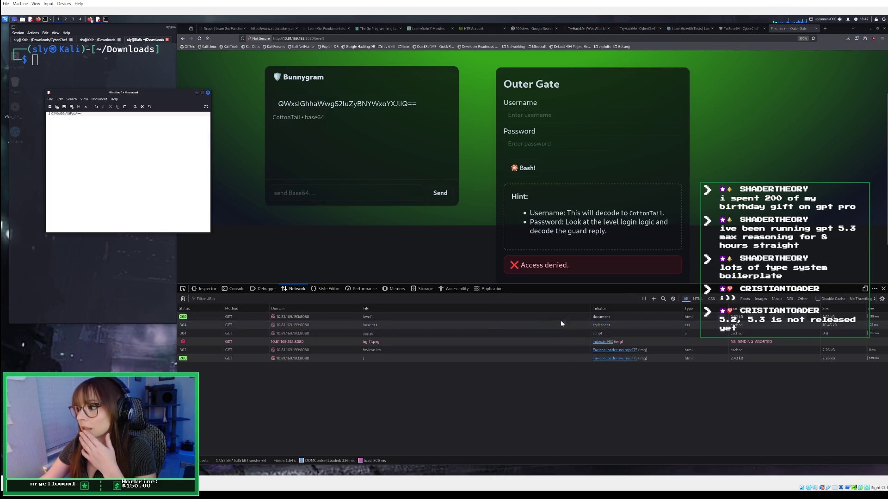
Review the level1 request's headers in the Network panel, then return to the TryHackMe room page.
left_click(366, 317)
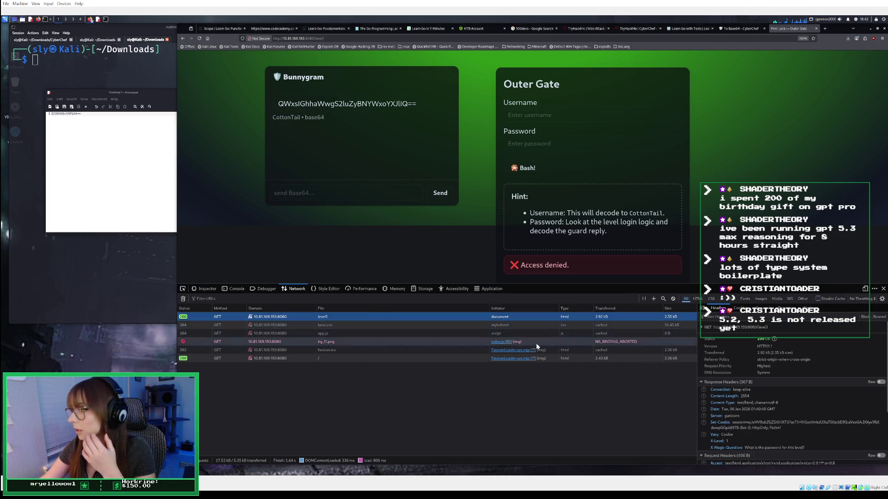
scroll(764, 410, "down", 2)
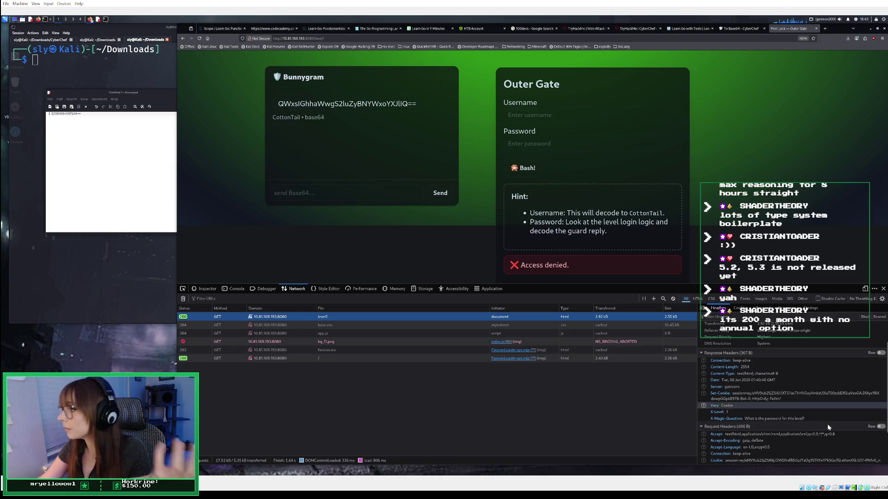
scroll(824, 430, "down", 2)
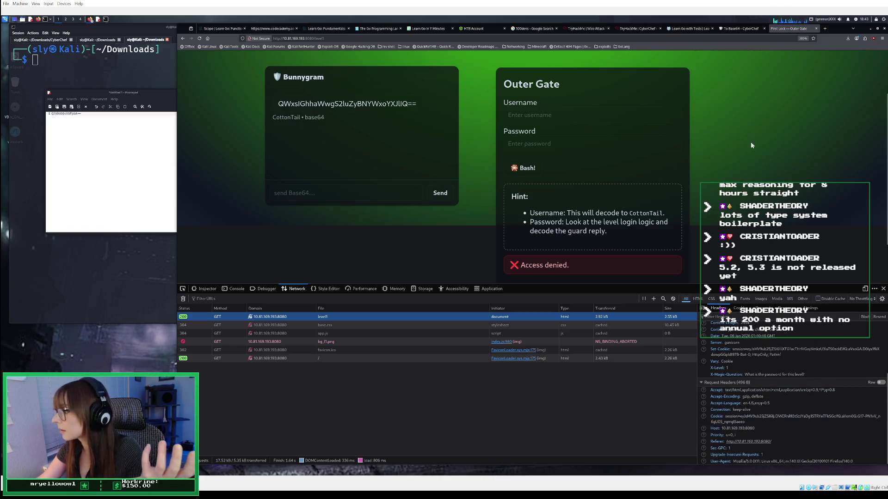
left_click(632, 29)
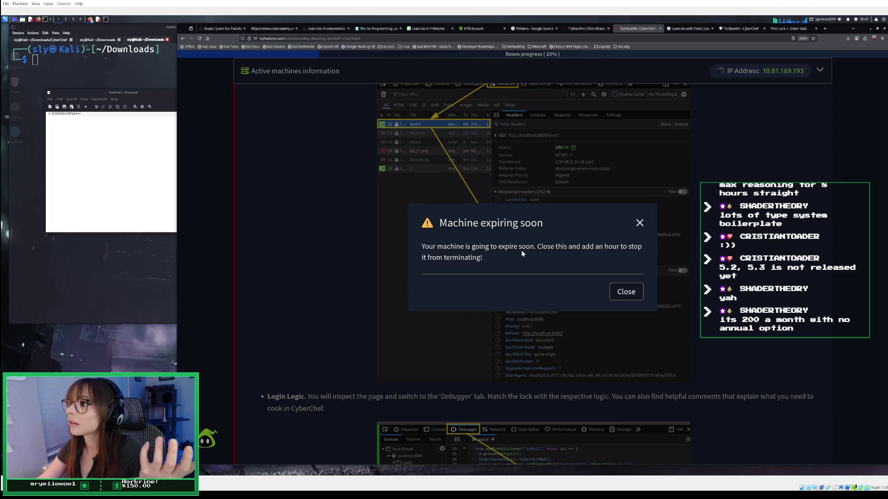
Dismiss the machine-expiry warning and expand the Task 1 introduction to read it.
left_click(635, 295)
scroll(639, 263, "up", 5)
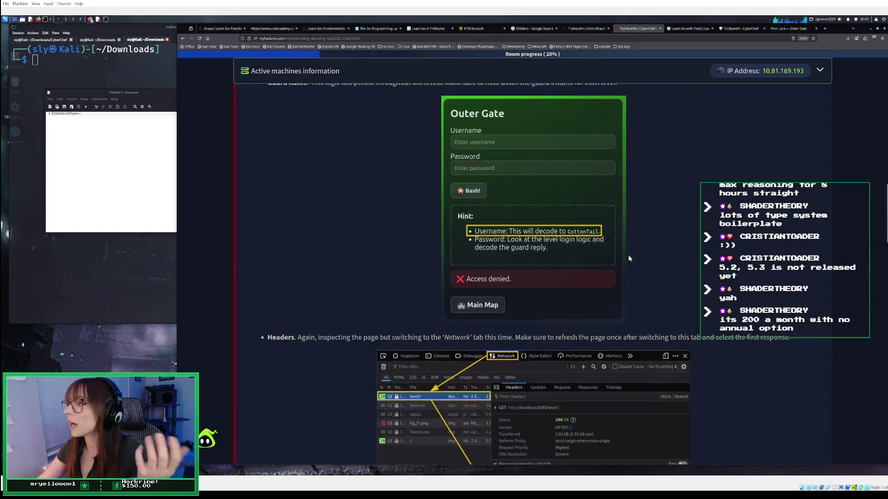
scroll(628, 258, "up", 10)
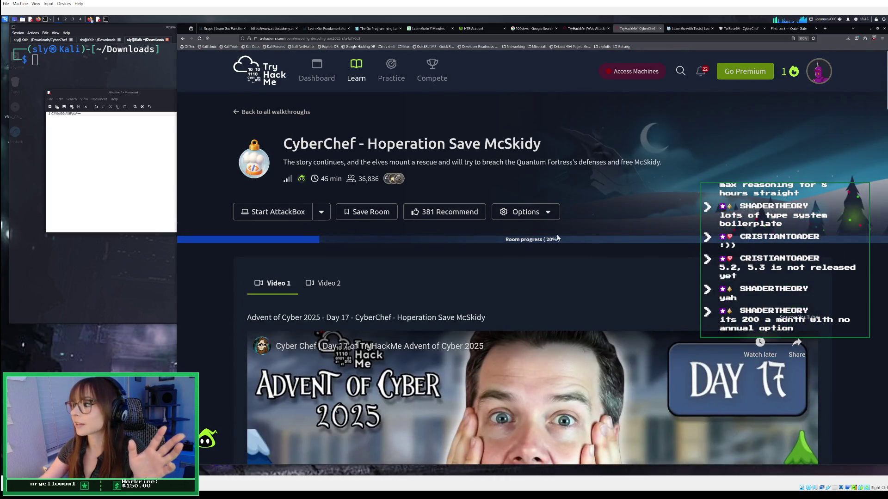
scroll(559, 236, "down", 2)
scroll(560, 238, "down", 4)
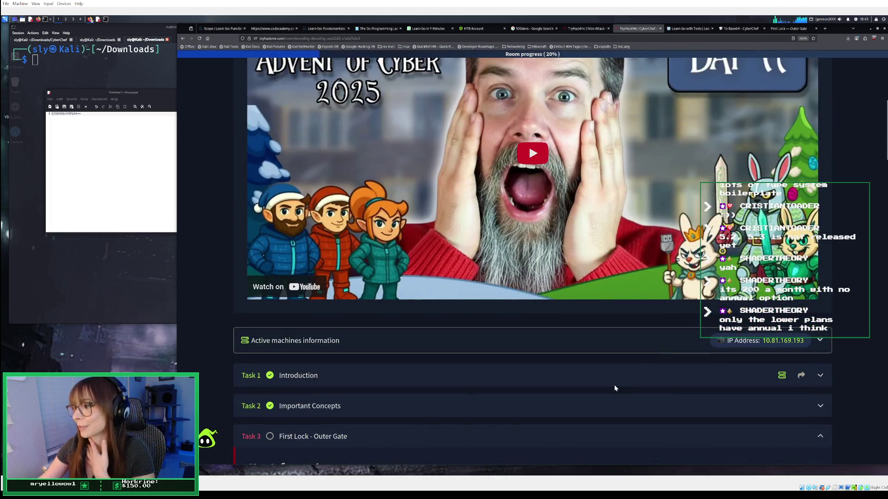
left_click(614, 388)
scroll(605, 372, "down", 8)
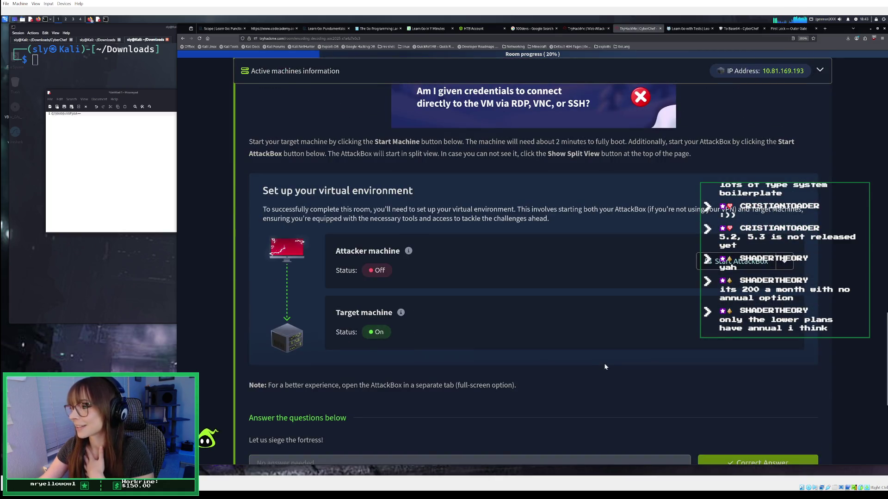
scroll(605, 367, "down", 4)
scroll(605, 366, "down", 1)
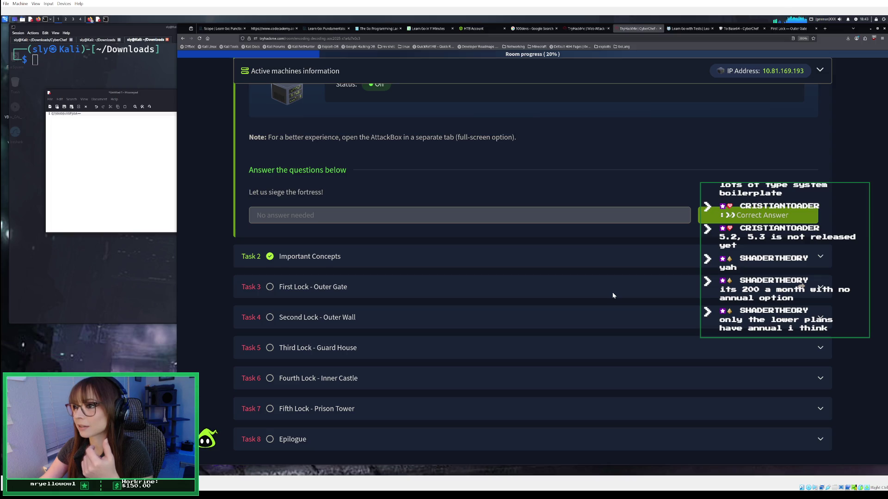
scroll(609, 291, "up", 3)
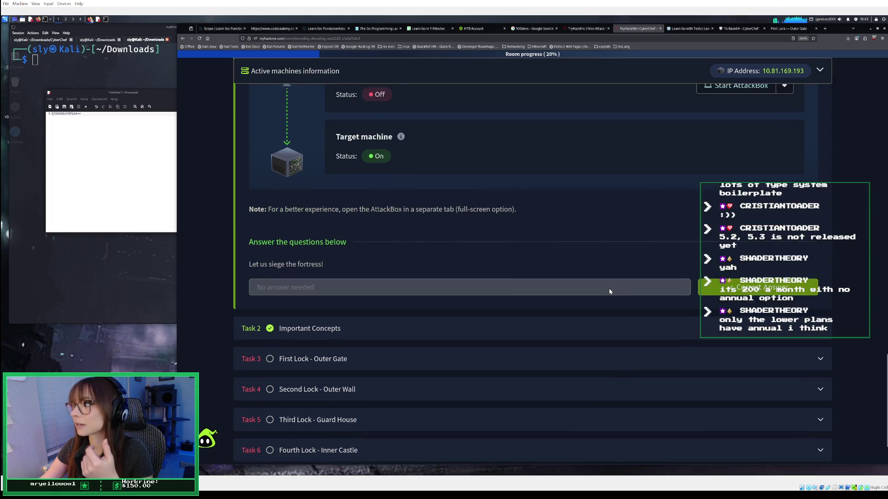
Look at the attacker machine start options, then close them.
left_click(785, 157)
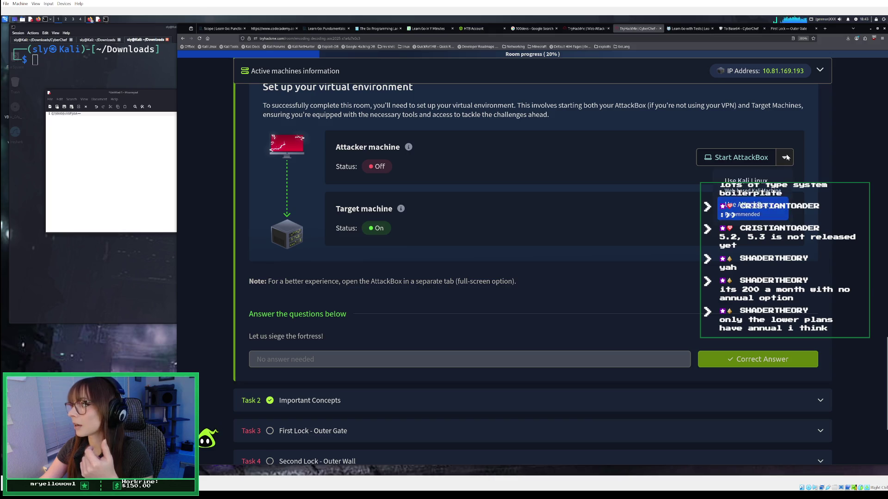
left_click(548, 274)
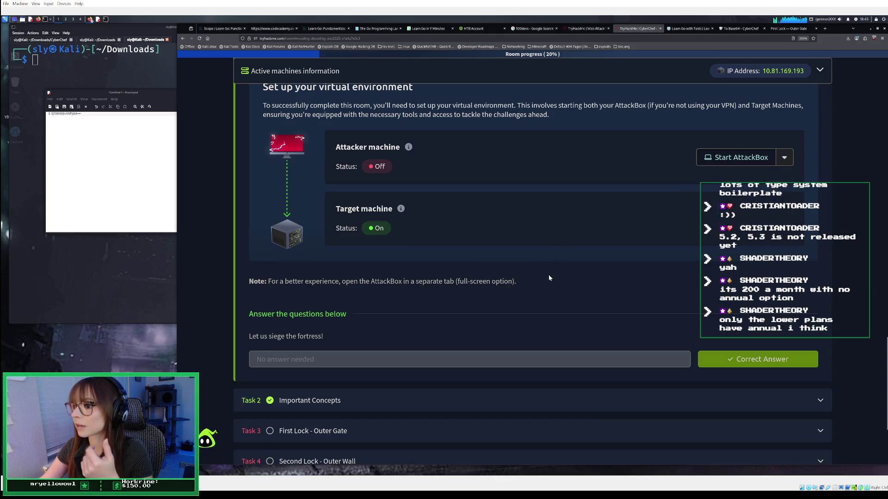
scroll(550, 270, "up", 10)
scroll(551, 260, "up", 2)
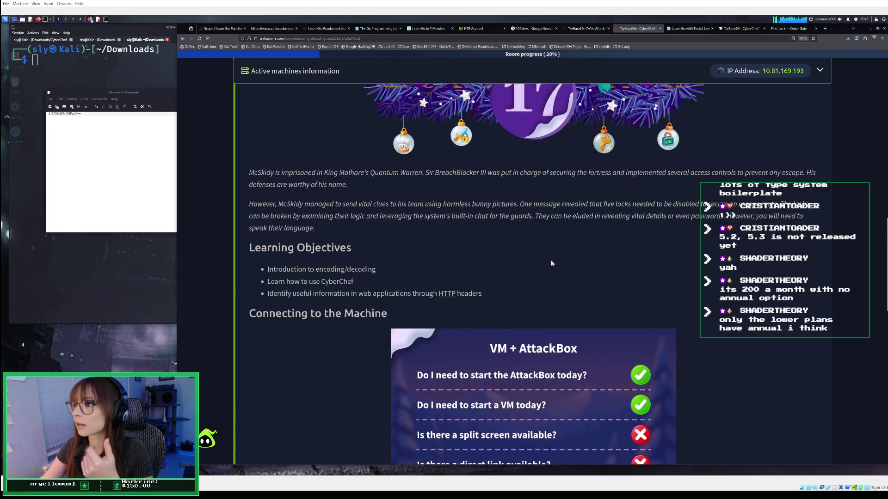
scroll(550, 259, "down", 9)
scroll(553, 259, "down", 5)
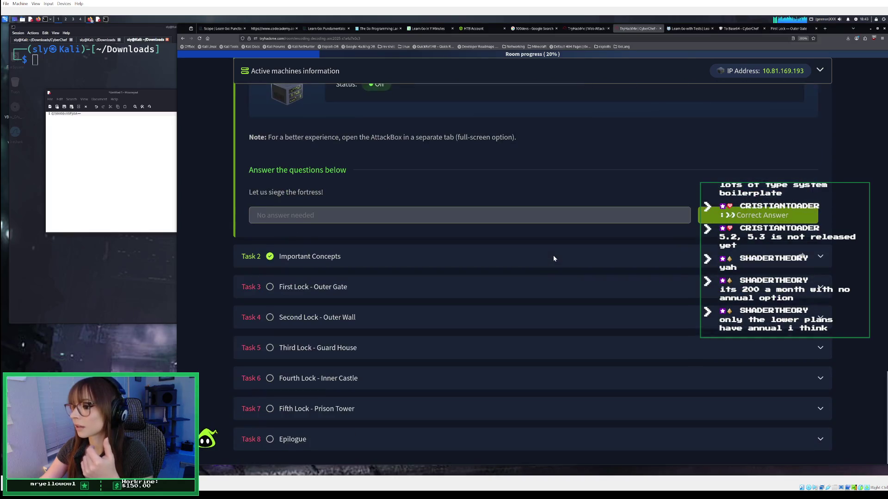
Expand the Important Concepts task and read the Outer Gate key information.
left_click(497, 254)
scroll(508, 264, "down", 2)
scroll(508, 263, "down", 20)
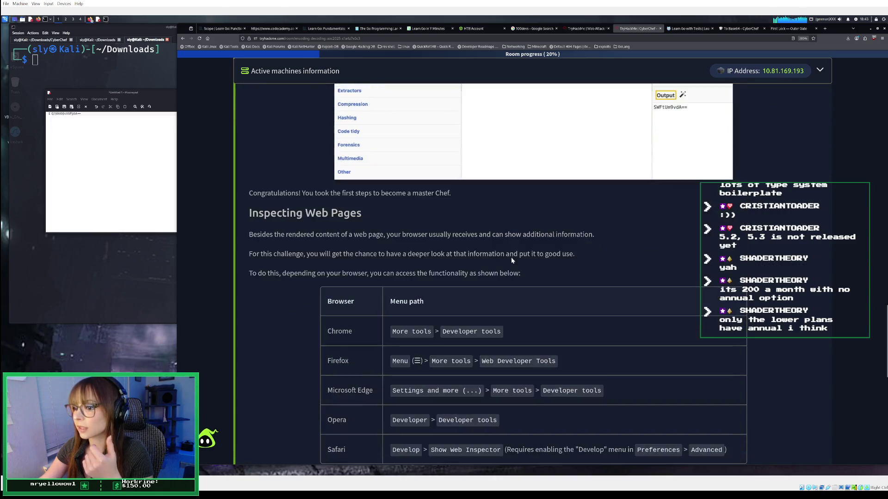
scroll(511, 260, "down", 5)
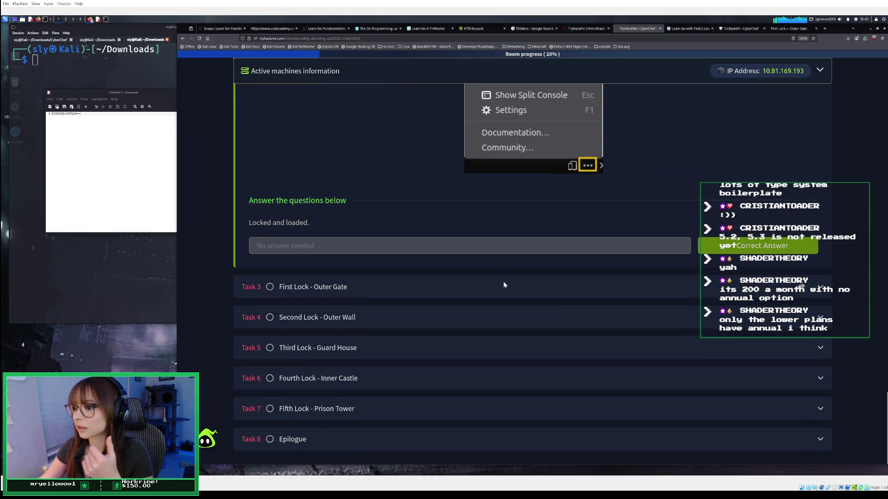
scroll(503, 282, "up", 20)
scroll(503, 281, "down", 20)
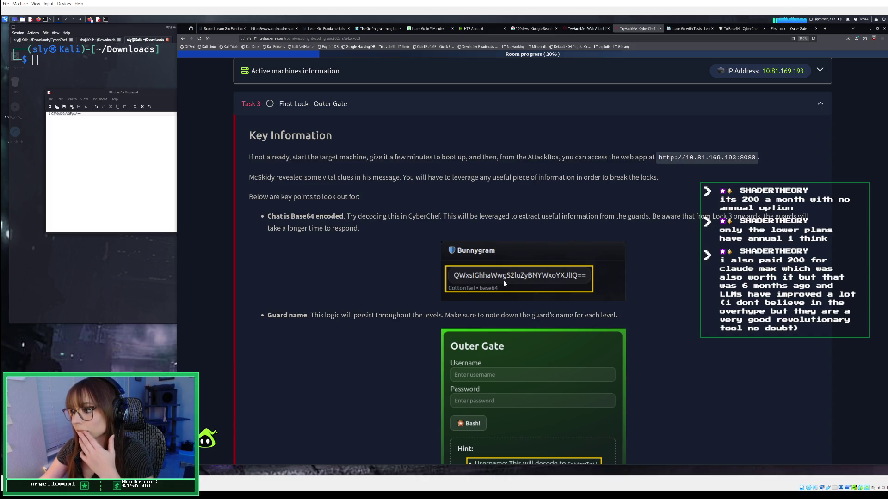
scroll(503, 280, "down", 2)
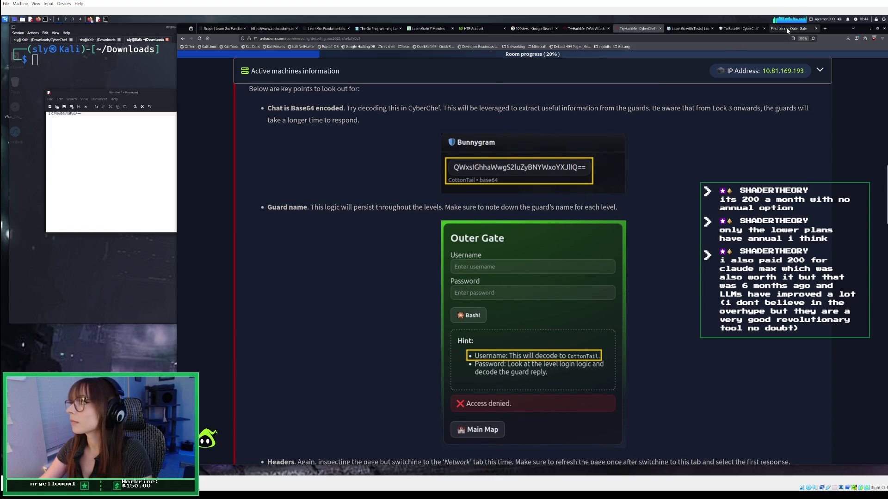
left_click(771, 29)
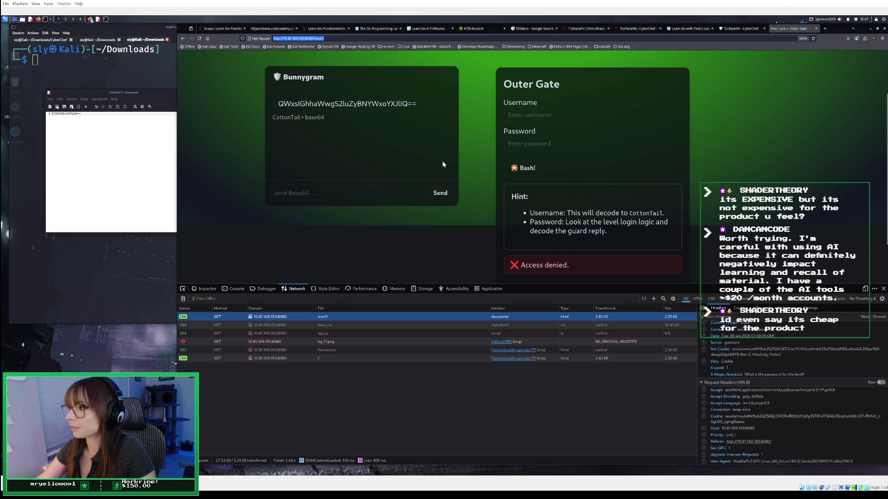
Copy the guard's Base64 Bunnygram greeting from the Outer Gate chat for decoding in CyberChef.
left_click(111, 170)
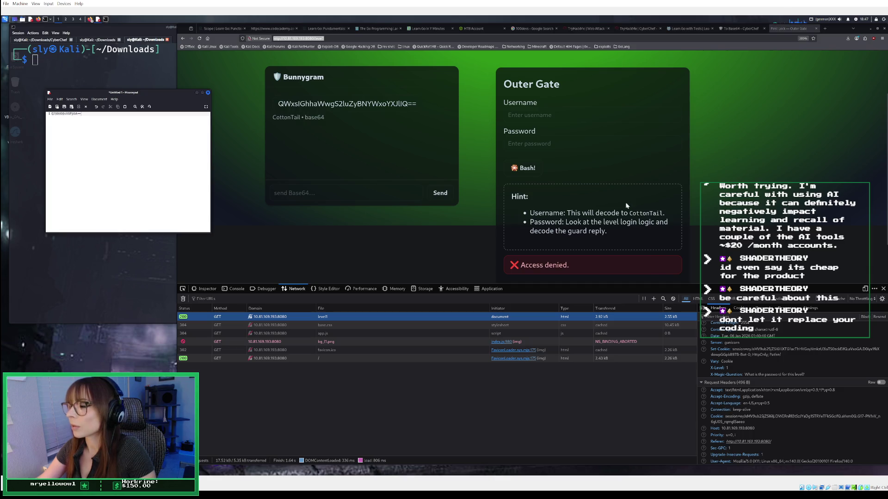
left_click(533, 119)
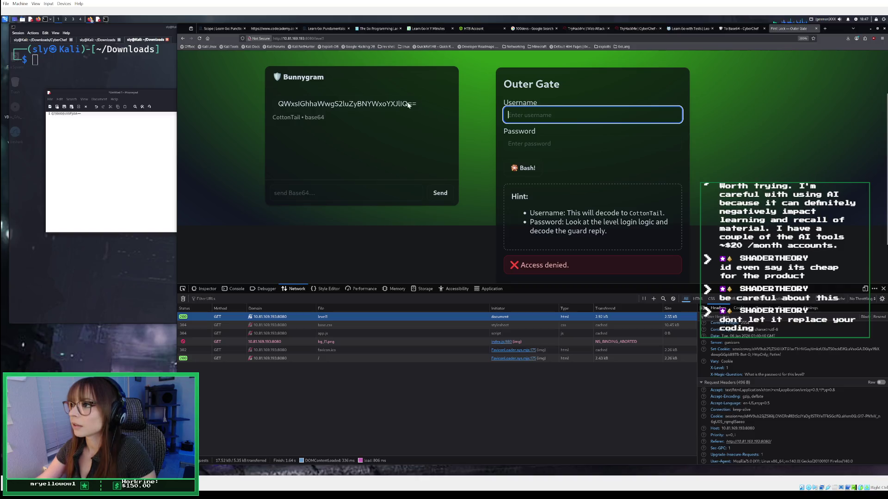
left_click_drag(417, 104, 257, 101)
right_click(290, 101)
left_click(305, 106)
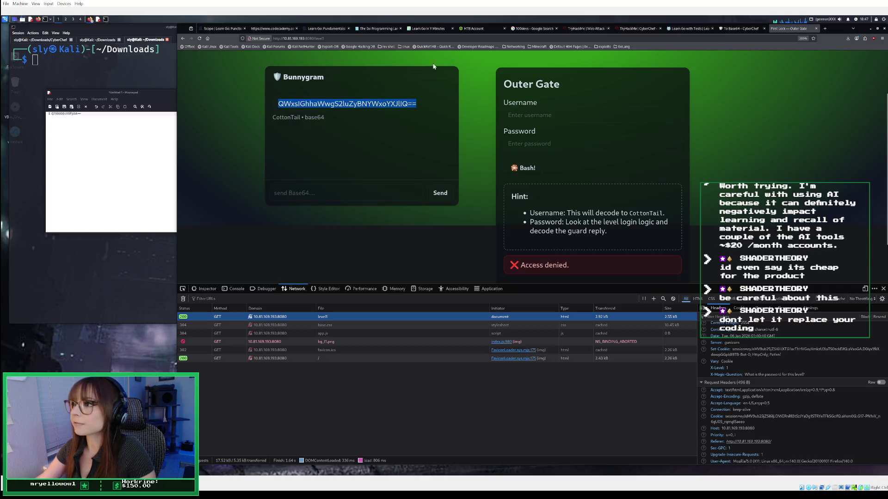
left_click(739, 28)
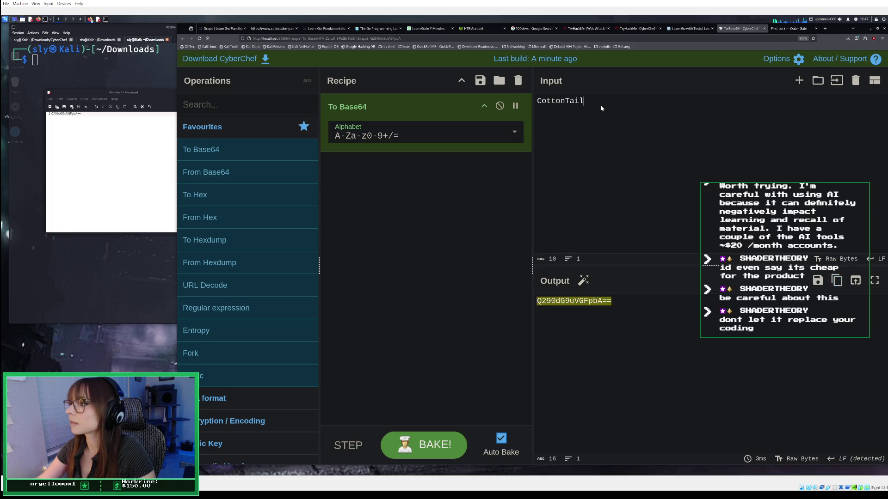
Decode the guard's message with From Base64 to 'All hail King Malhare!' and return to the chat.
left_click(518, 82)
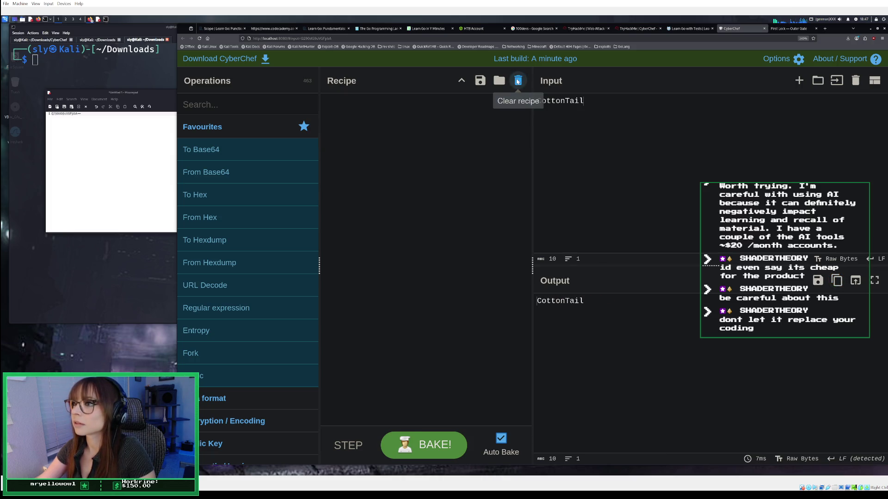
double_click(255, 164)
double_click(578, 101)
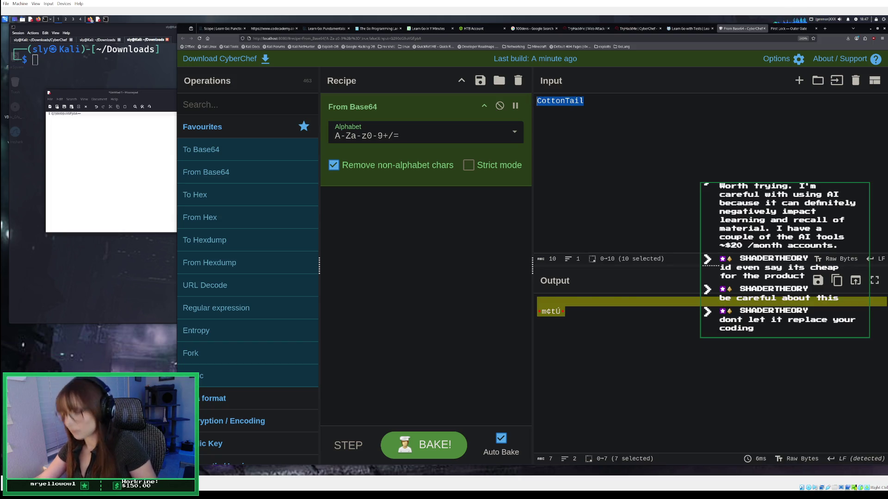
key("ctrl+v")
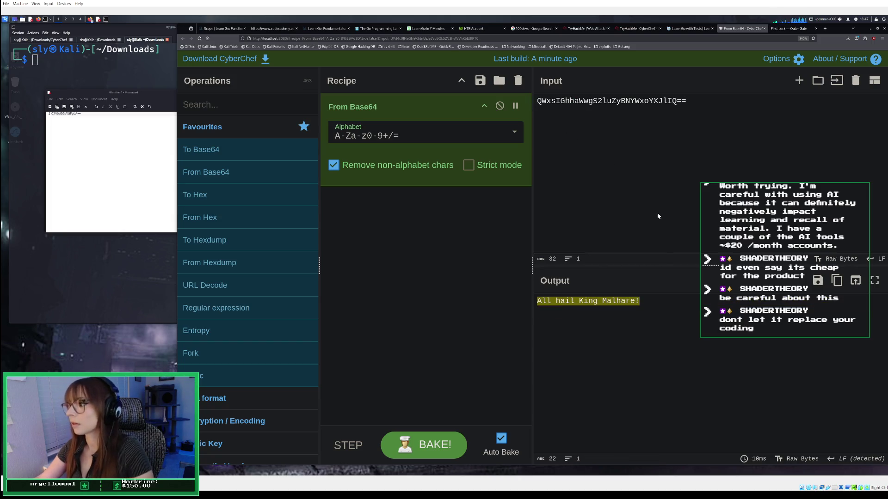
left_click(785, 28)
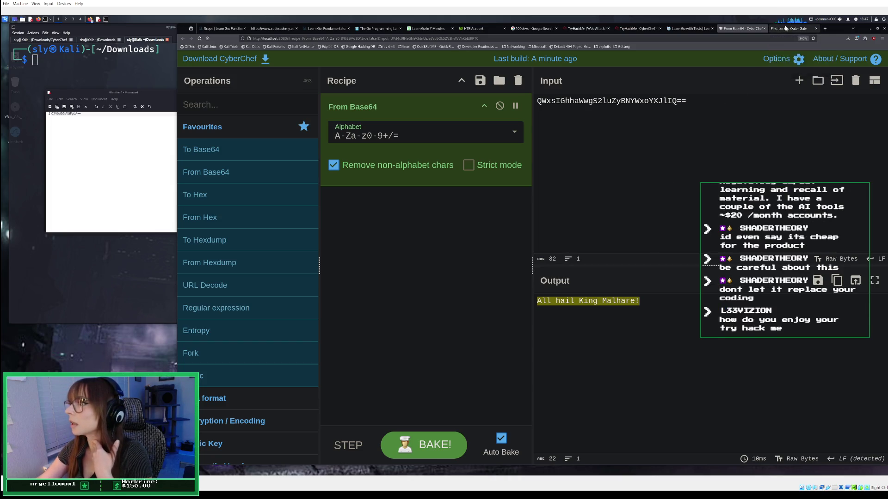
left_click(325, 195)
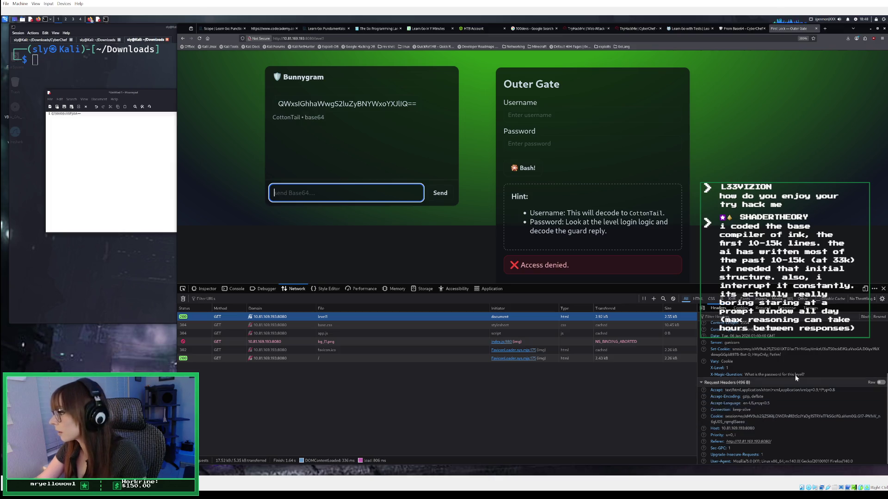
Copy the X-Magic-Question header 'What is the password for this level?' into CyberChef's Input.
left_click_drag(805, 375, 746, 376)
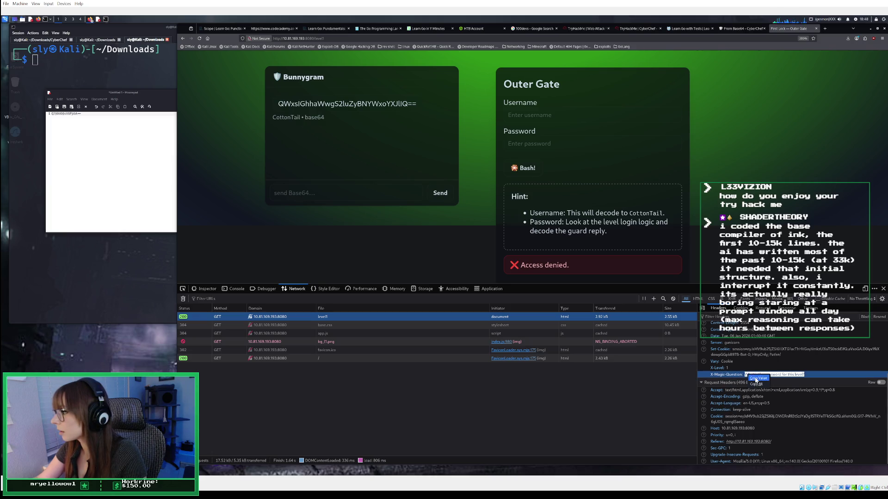
left_click(743, 29)
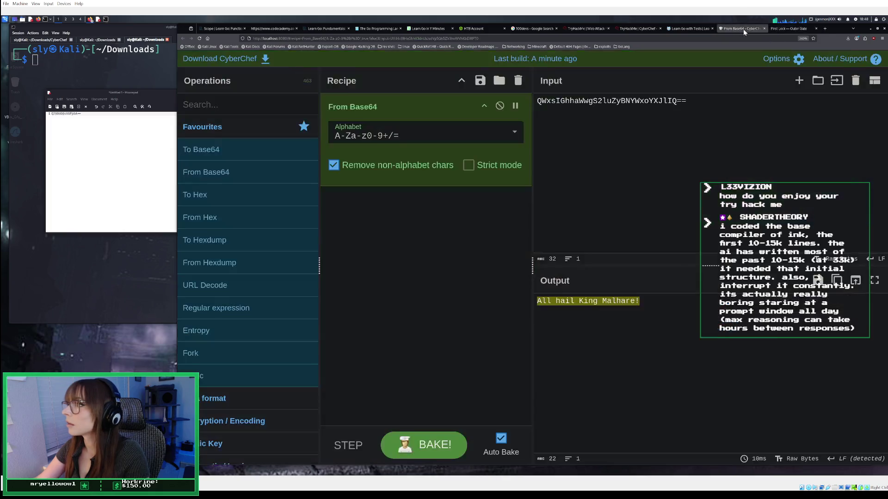
key("ctrl+a")
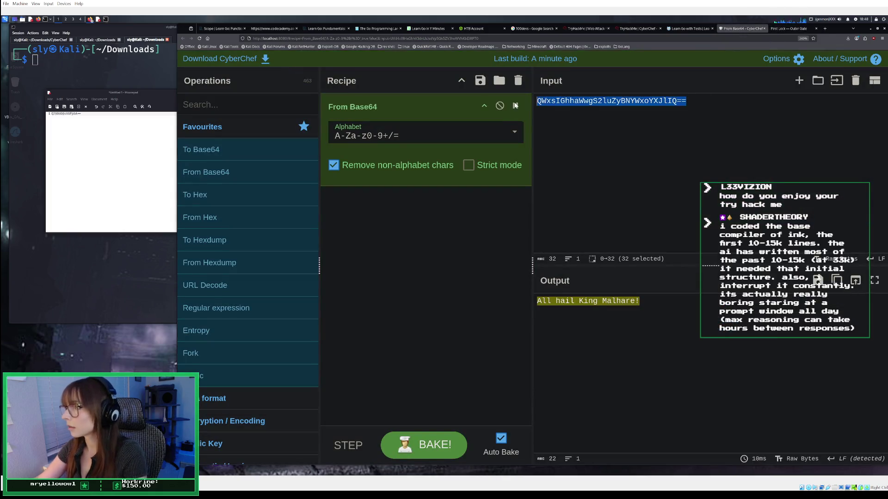
key("ctrl+v")
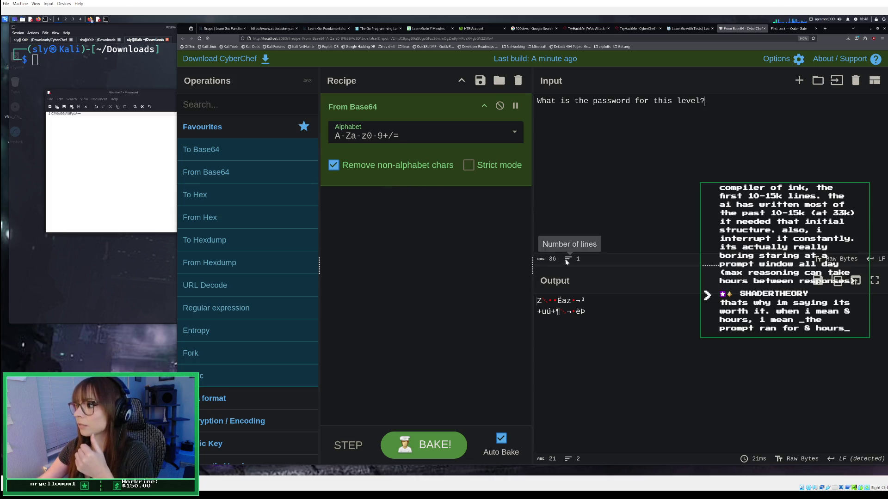
Leave Strict mode off and replace the recipe with To Base64.
left_click(469, 166)
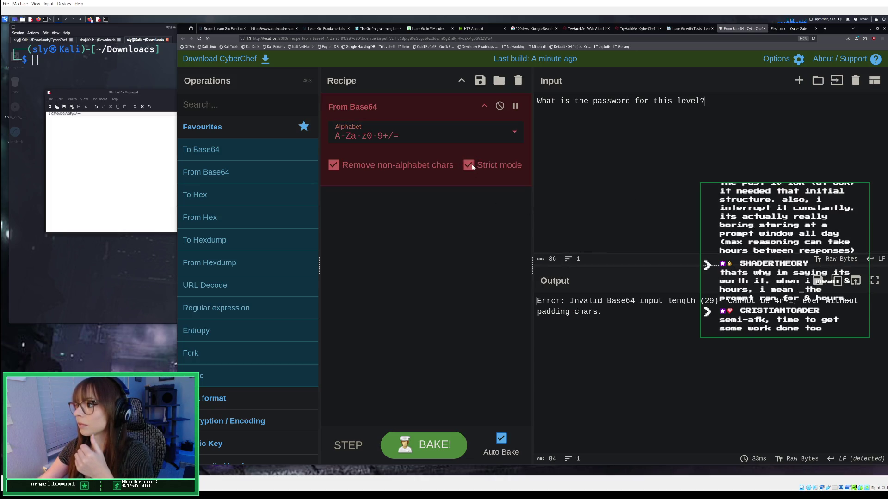
left_click(471, 166)
left_click(471, 167)
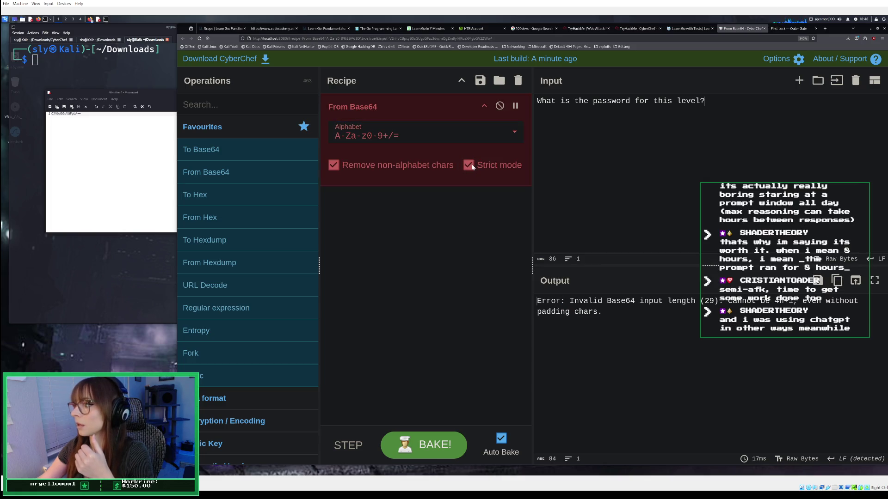
left_click(471, 167)
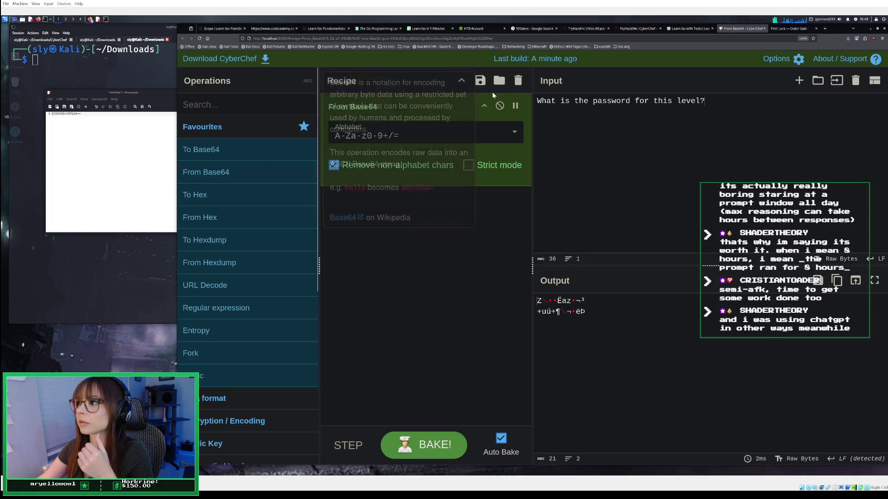
left_click(518, 80)
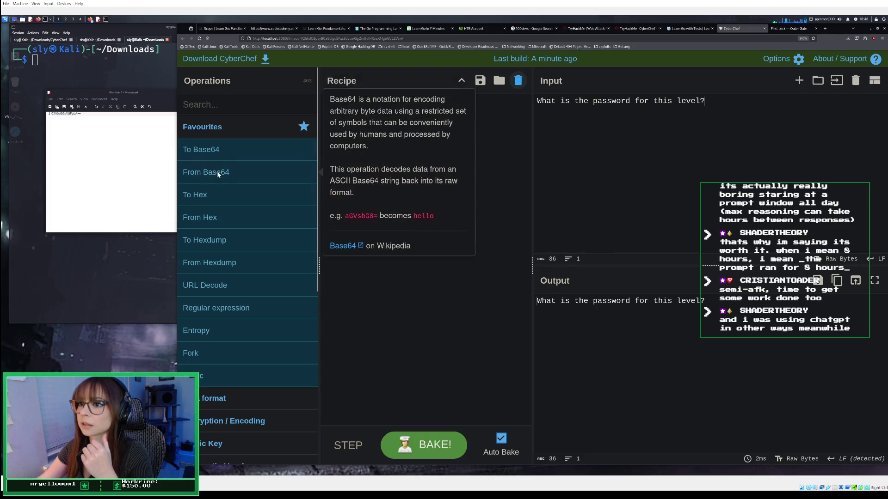
double_click(219, 150)
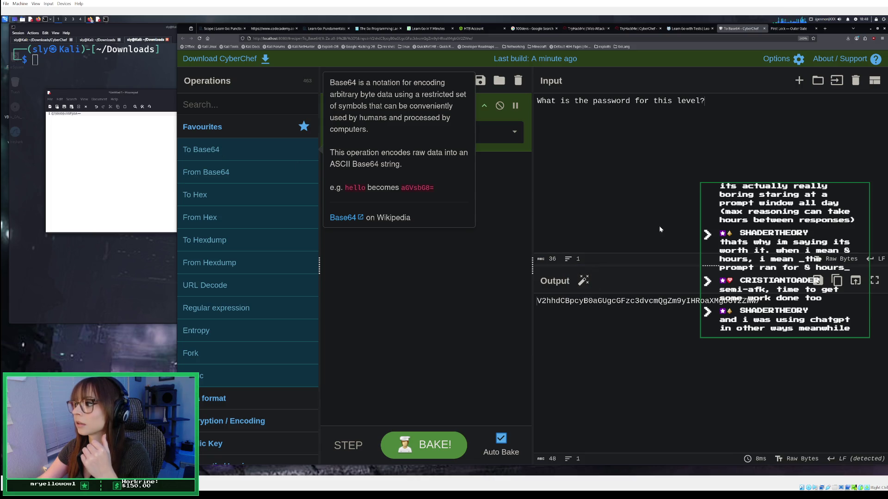
Copy the encoded question V2hhdCBpcyB0aGUgcGFzc3dvcmQgZm9yIHRoaXMgbGV2ZWw/ and return to the guard chat.
left_click_drag(699, 301, 761, 301)
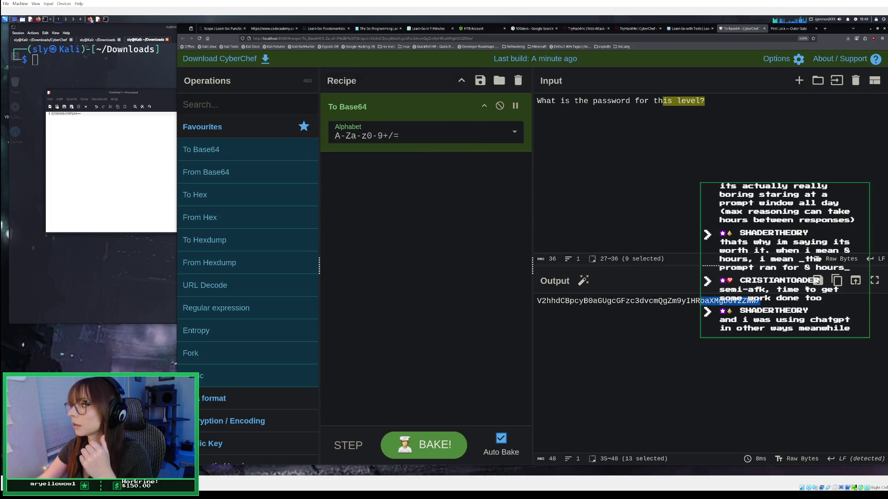
left_click(837, 280)
left_click(788, 29)
left_click(390, 199)
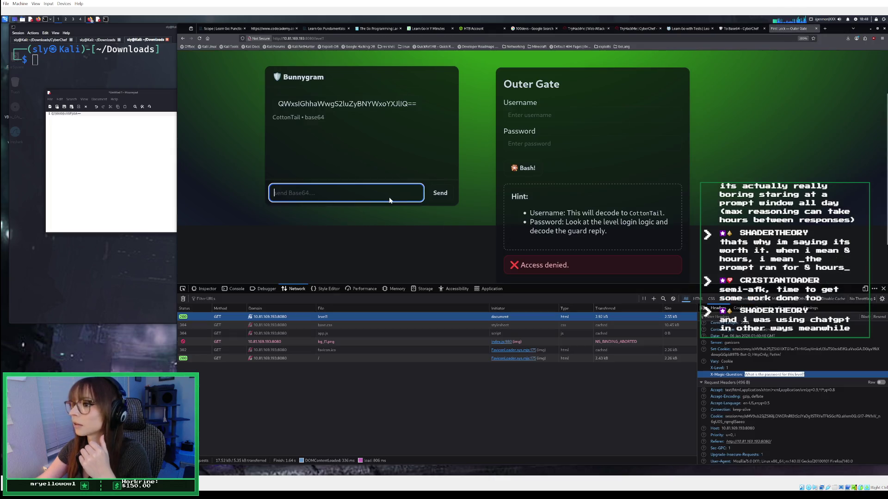
Send the Base64-encoded question to the guard in the Bunnygram chat.
right_click(389, 206)
left_click(402, 228)
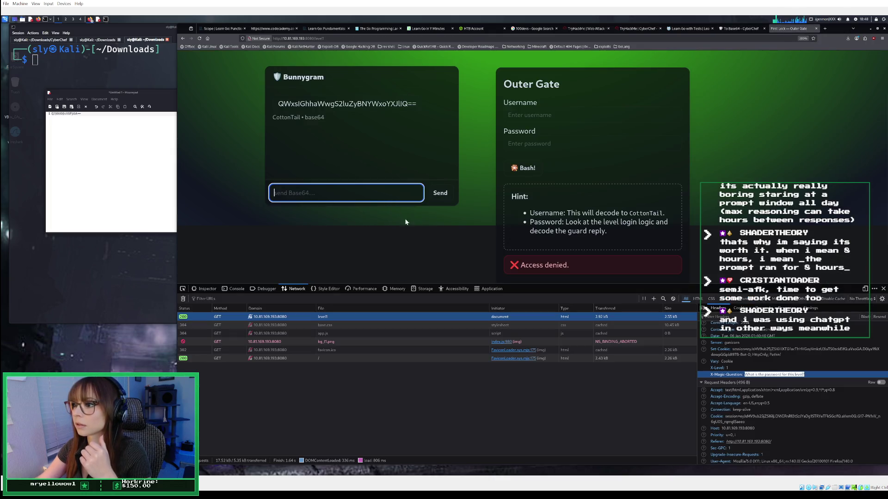
left_click(437, 195)
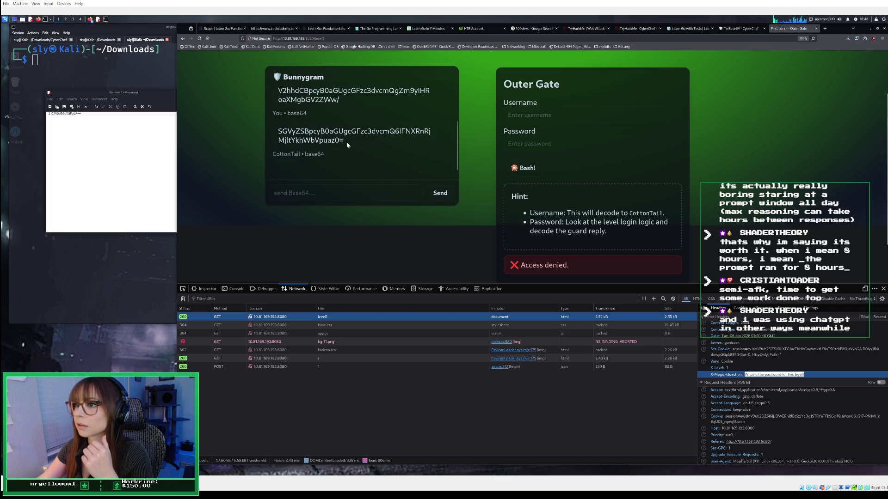
Copy the guard's Base64 reply and set CyberChef's recipe to From Base64.
left_click_drag(352, 140, 269, 127)
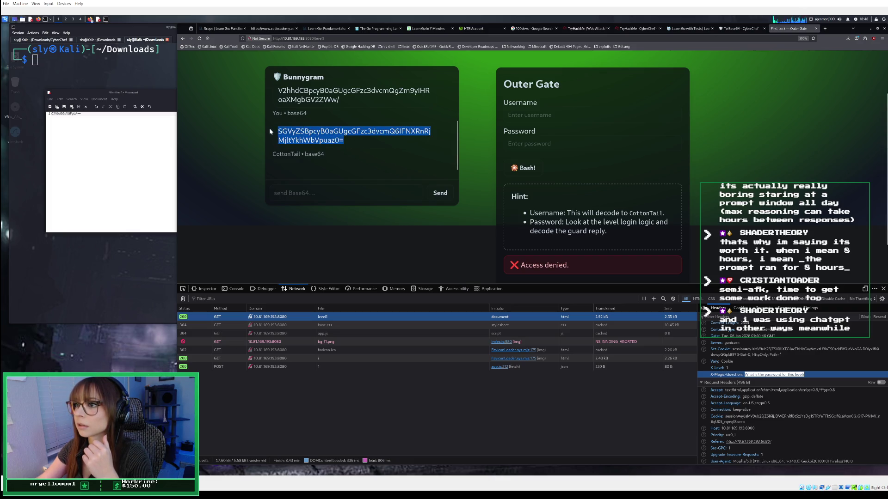
right_click(292, 135)
left_click(306, 139)
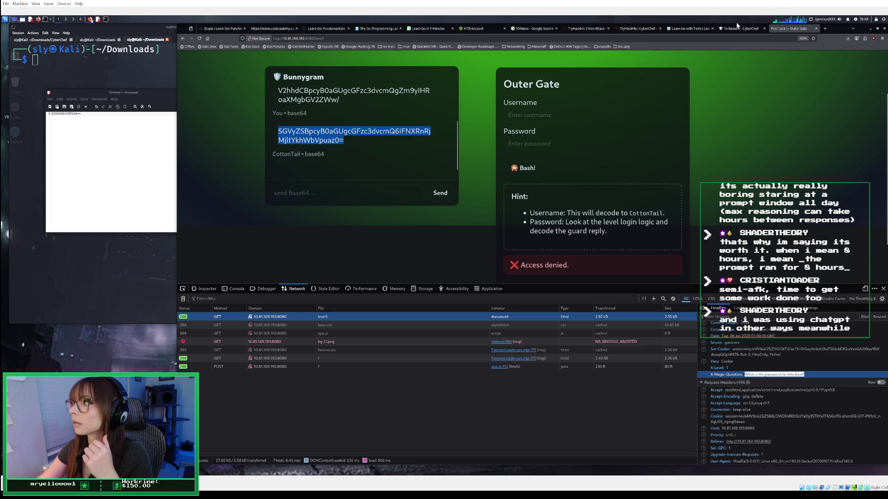
left_click(739, 28)
left_click(518, 81)
mouse_move(307, 174)
left_click_drag(309, 173, 475, 113)
key("ctrl+a")
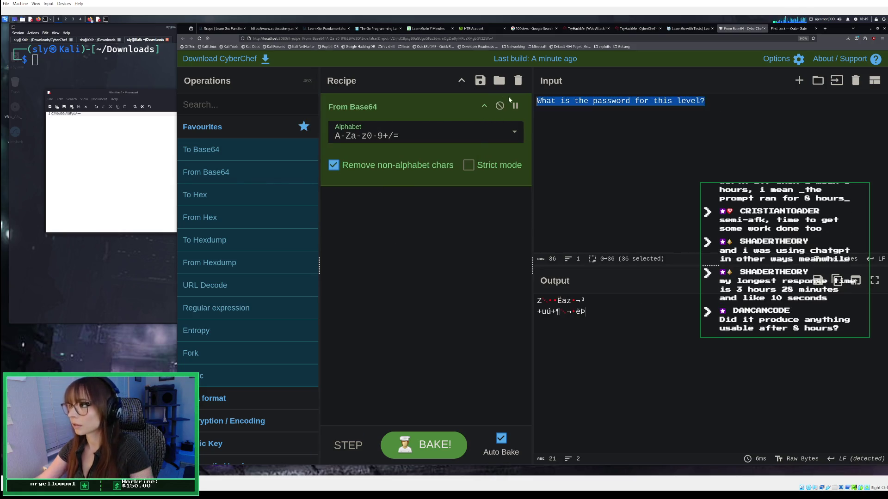
Decode the guard's reply and save its encoded password on line 2 of the notes.
key("ctrl+v")
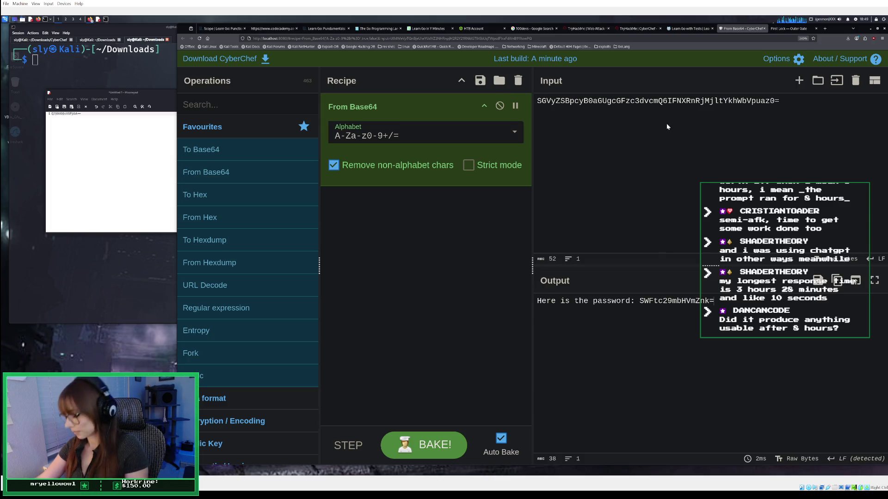
left_click_drag(714, 301, 639, 301)
right_click(641, 301)
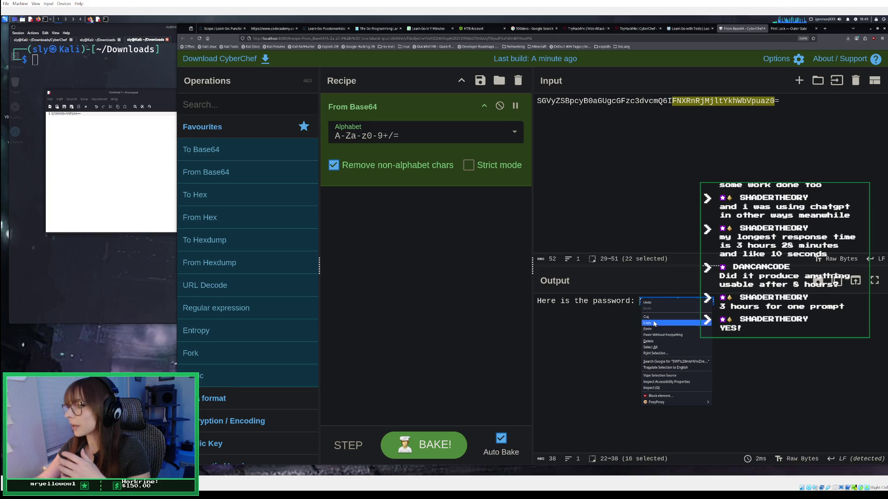
left_click(654, 323)
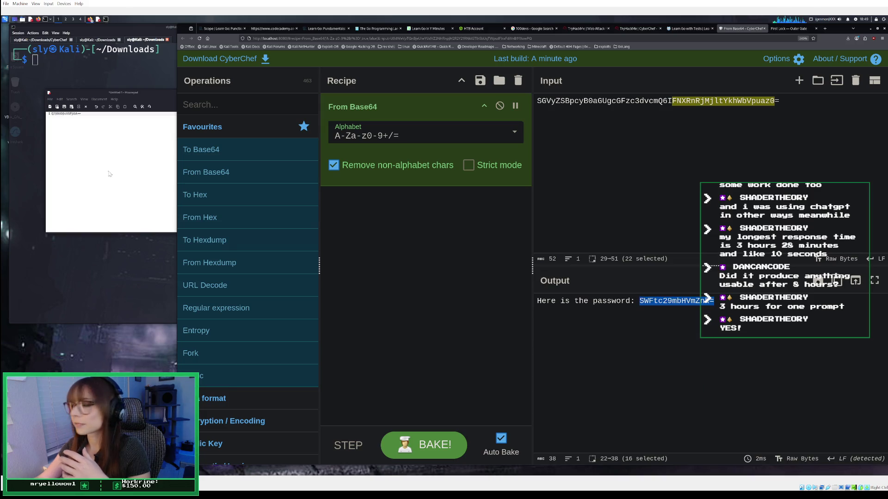
left_click(61, 154)
right_click(62, 155)
key("Escape")
key("Return")
right_click(90, 122)
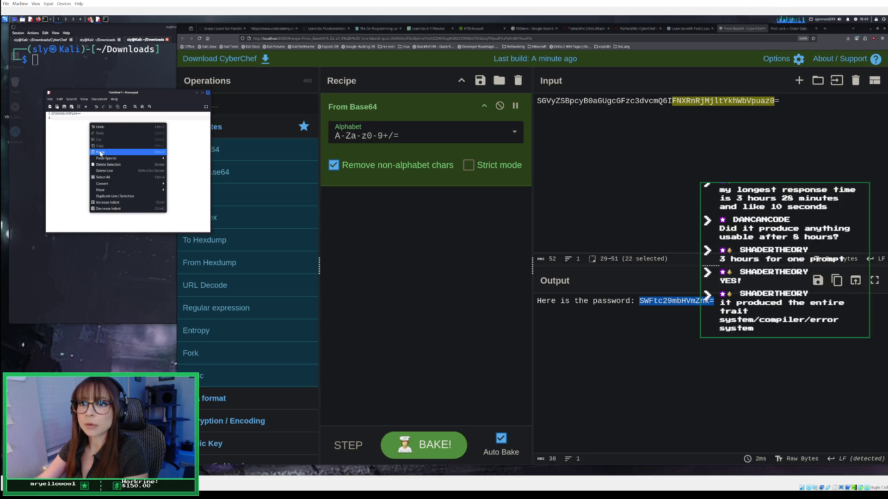
left_click(101, 154)
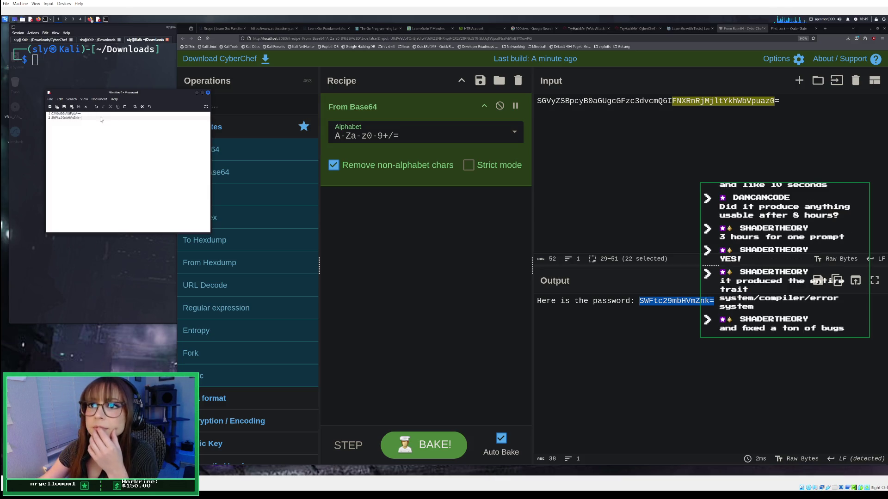
Copy the Base64 username from line 1 of the notes.
left_click_drag(82, 113, 49, 114)
right_click(64, 114)
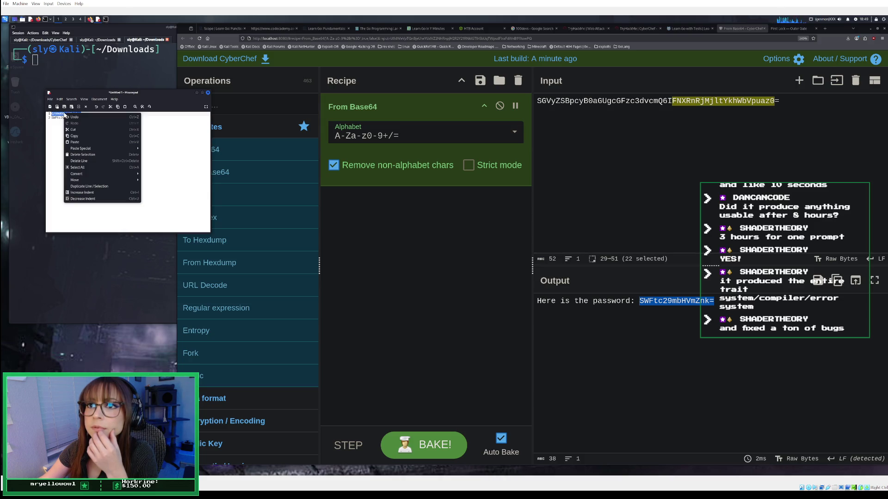
left_click(74, 136)
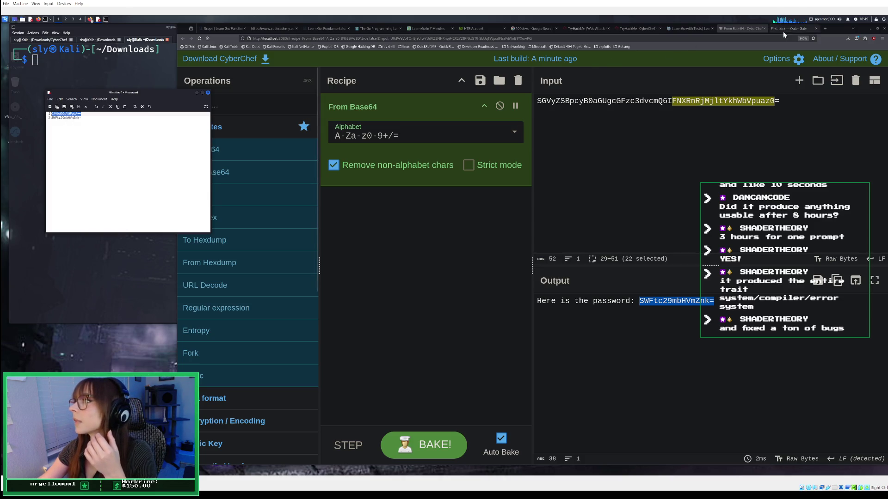
left_click(784, 32)
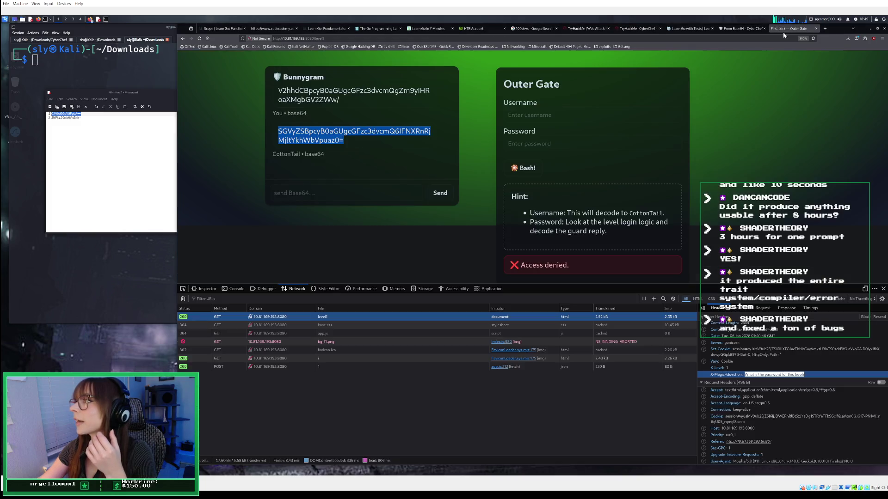
Paste the Base64 username into the Outer Gate login's Username field.
left_click(529, 116)
right_click(530, 118)
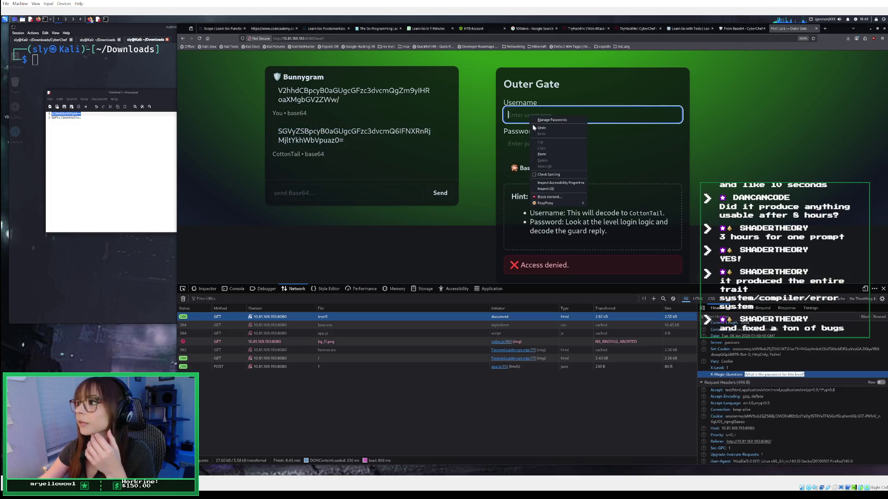
left_click(551, 155)
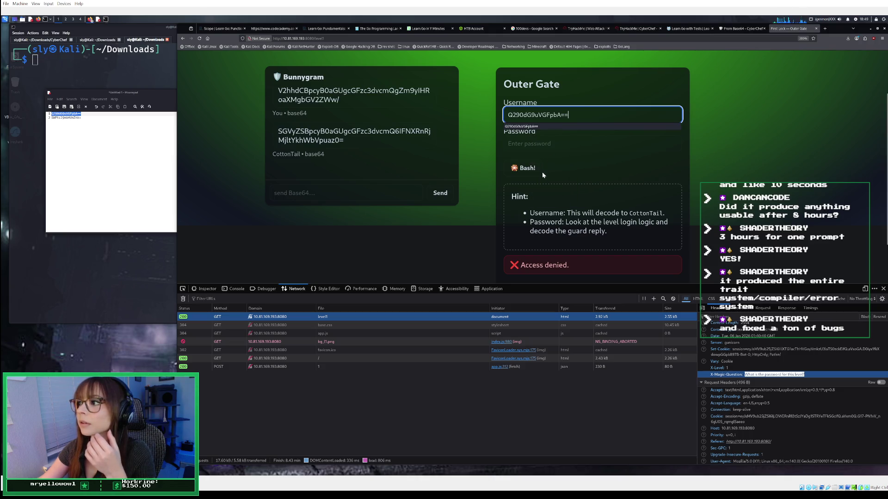
left_click(544, 141)
Fill the password field with the encoded password from notes line 2, then inspect app.js login logic.
left_click(83, 117)
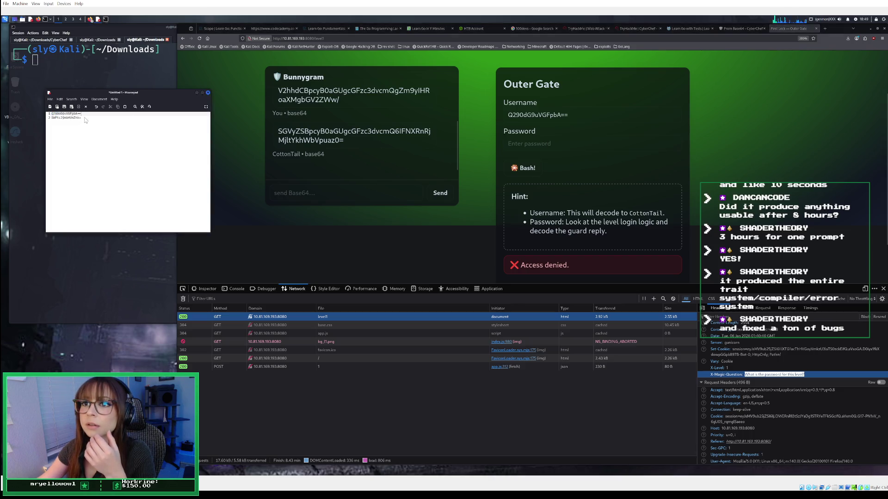
mouse_move(82, 118)
left_mouse_down()
mouse_move(53, 119)
mouse_move(80, 118)
left_mouse_up()
left_click(53, 119)
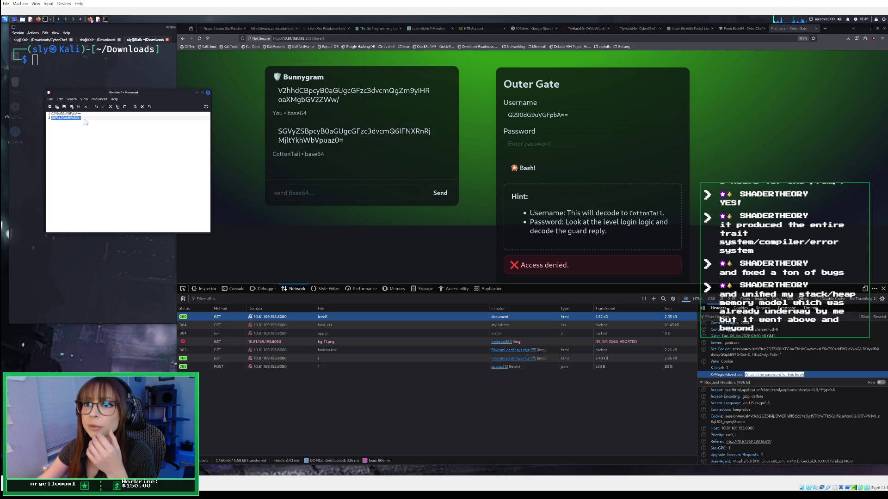
right_click(79, 119)
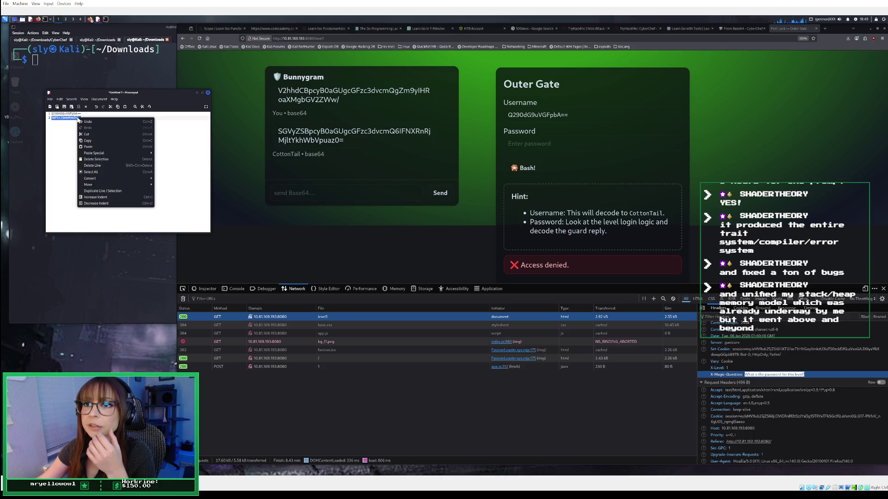
left_click(97, 141)
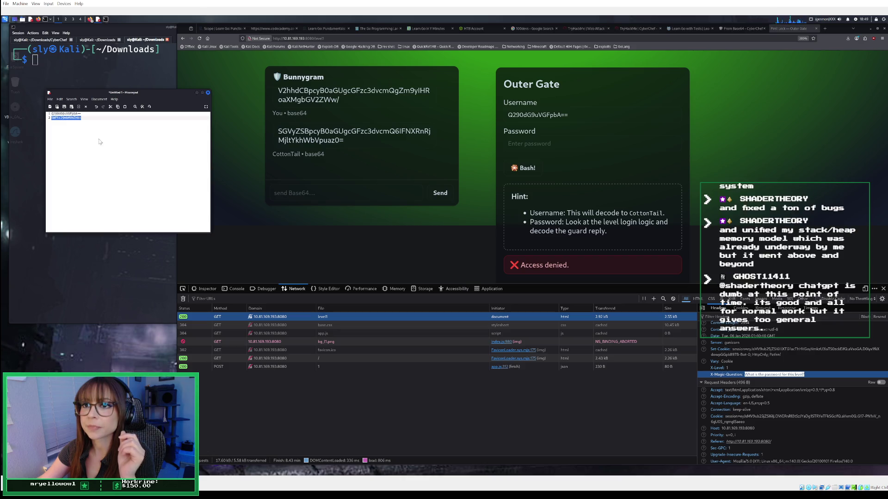
left_click(528, 142)
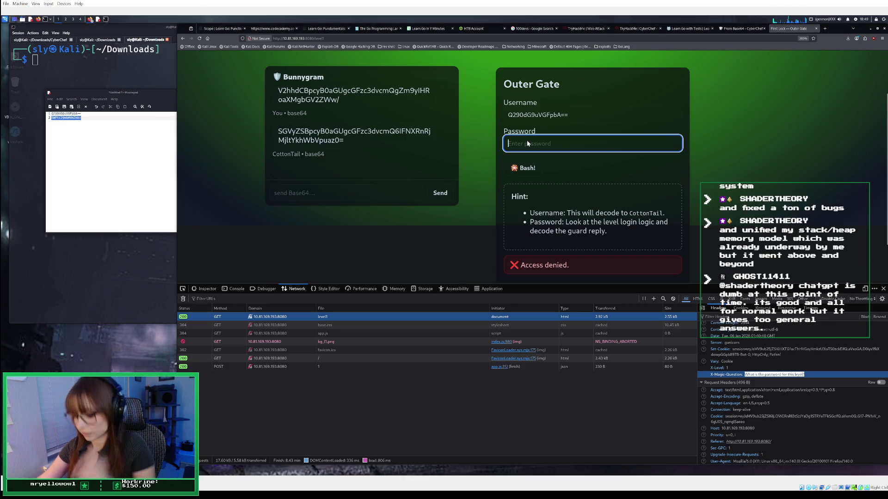
key("ctrl+v")
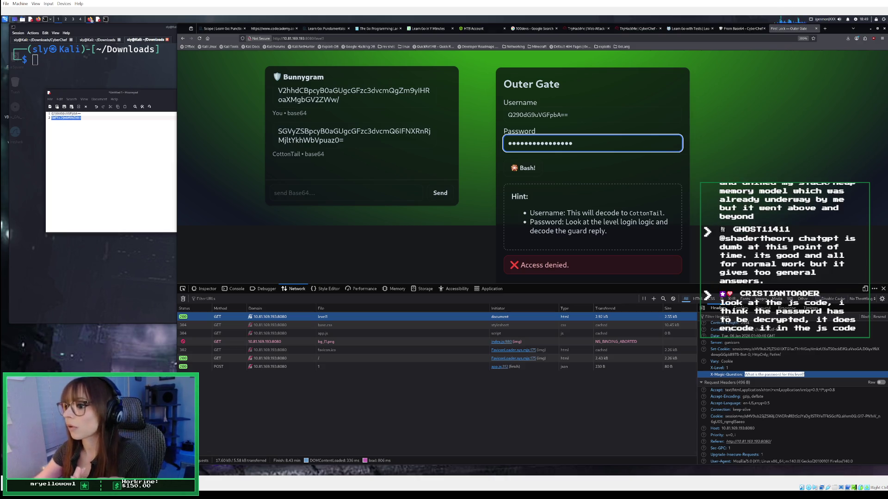
left_click(265, 289)
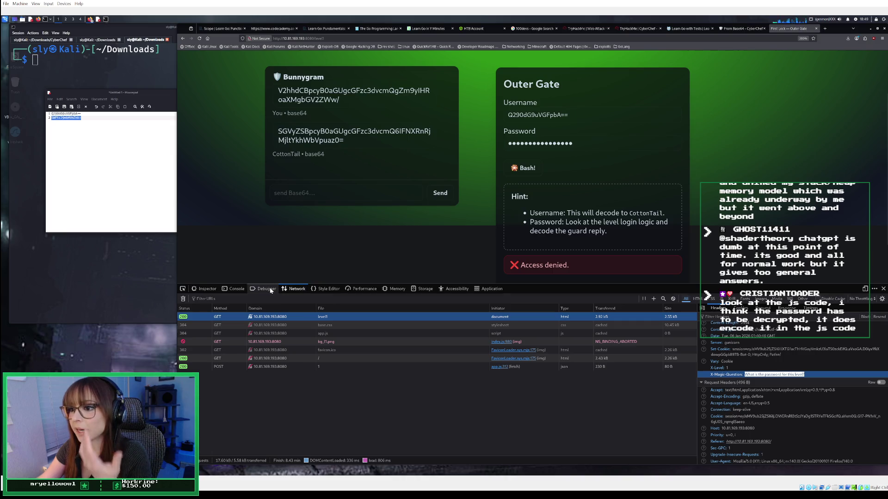
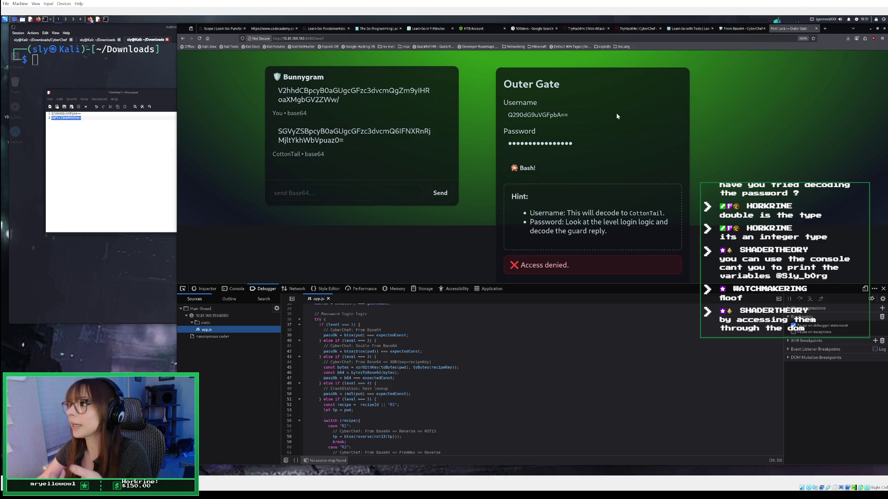
Leave the Outer Gate login and bring up the King Malhare's Fortress room guide in TryHackMe.
left_click(581, 119)
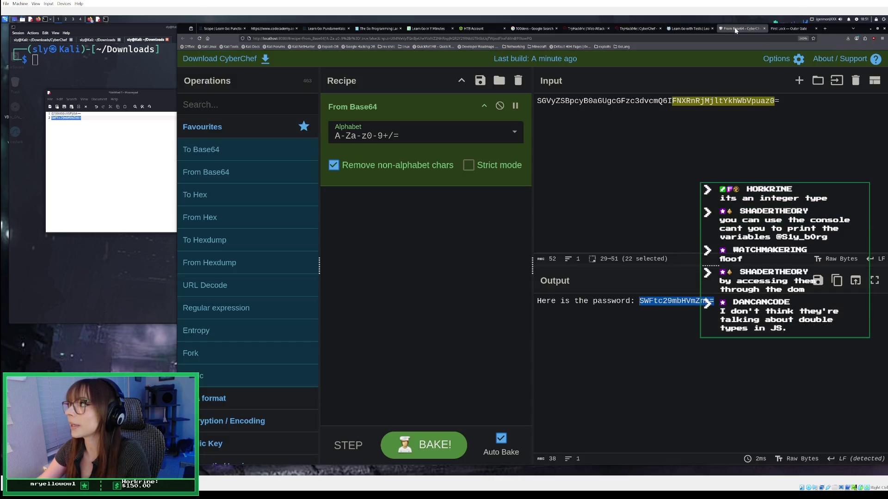
left_click(740, 29)
left_click(636, 28)
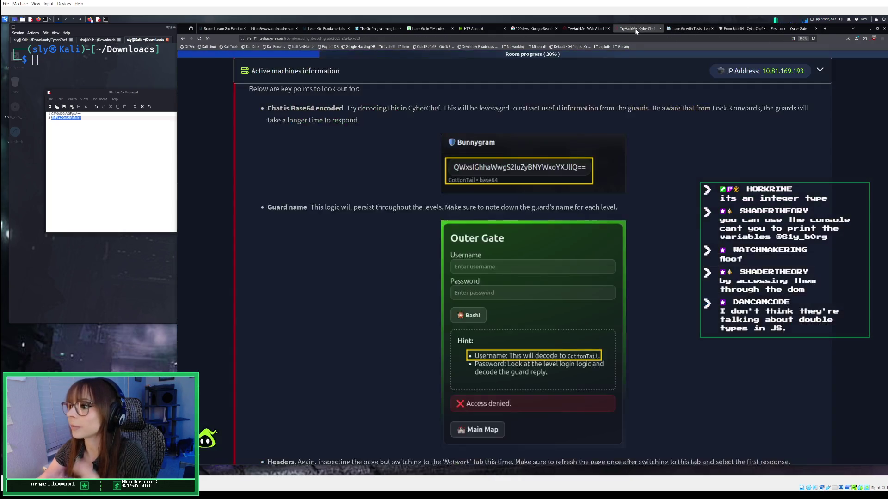
Scroll the room guide through the First Lock steps to the first-lock password question.
scroll(485, 332, "down", 5)
scroll(485, 332, "down", 10)
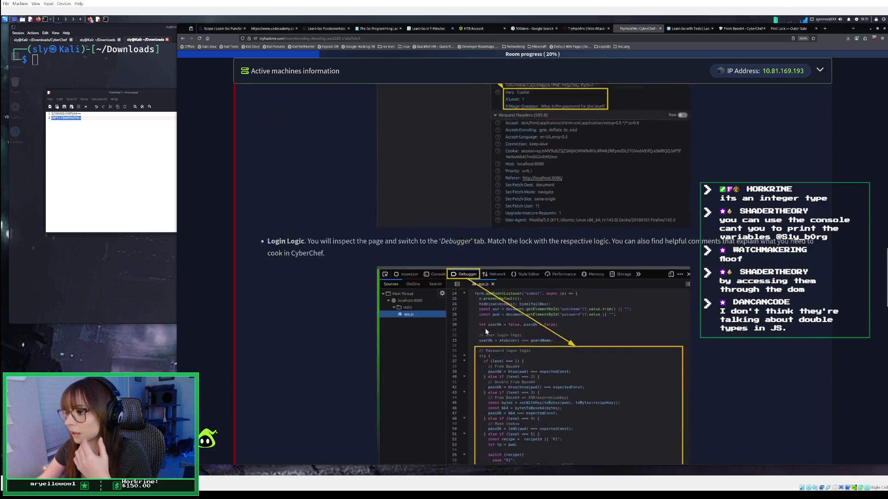
scroll(486, 328, "down", 10)
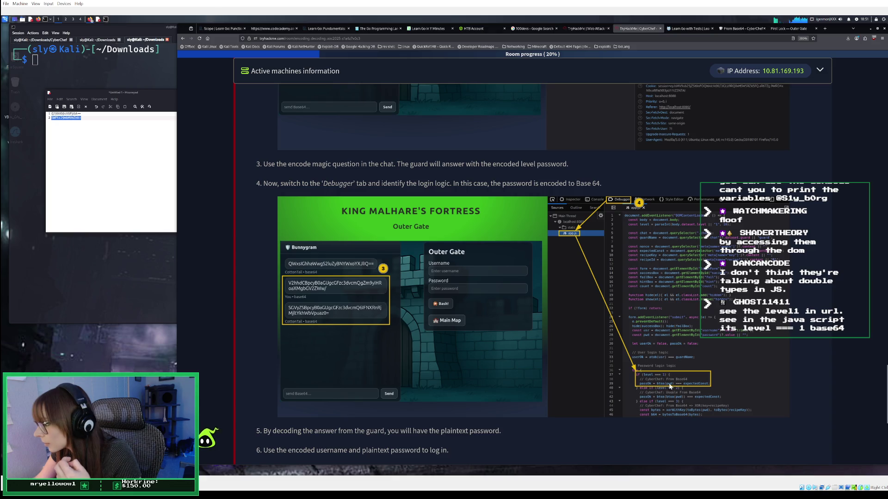
scroll(689, 380, "down", 3)
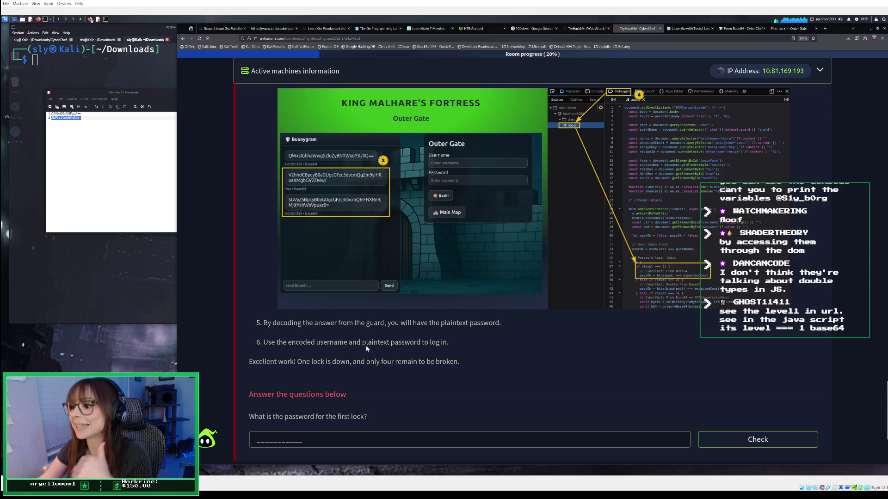
left_click(742, 29)
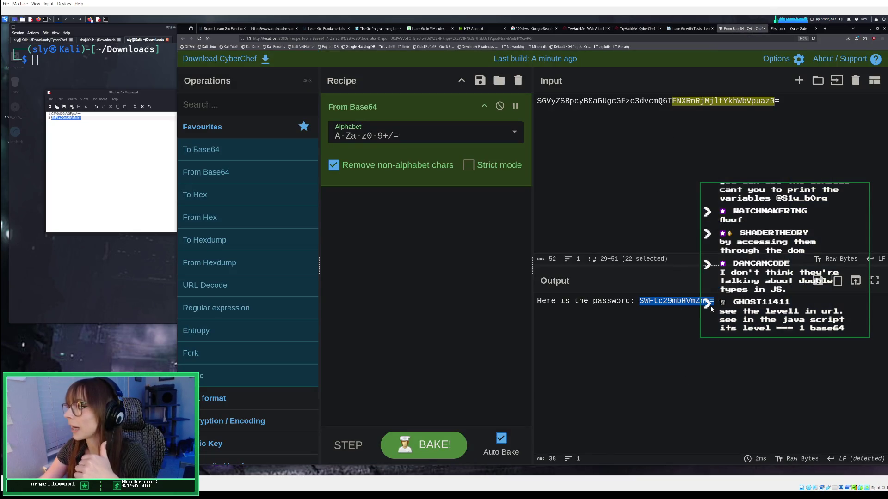
Erase the old password attempt from the Outer Gate password field.
left_click(727, 301)
triple_click(780, 104)
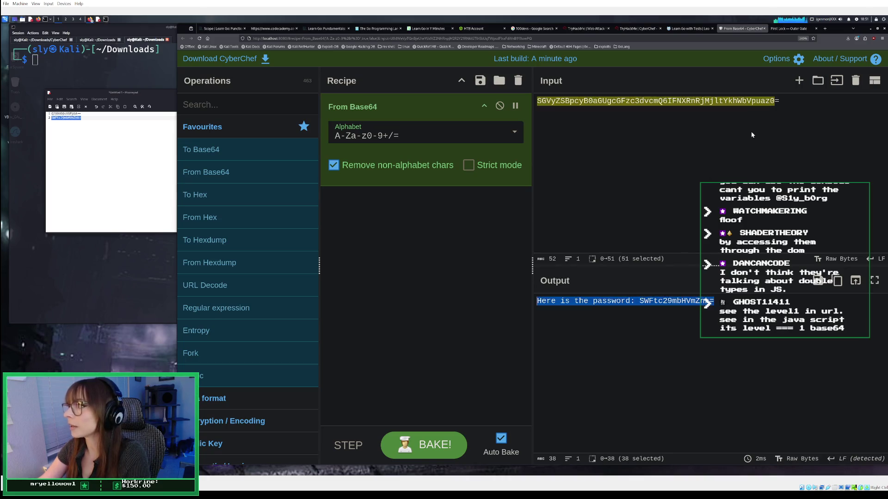
left_click(774, 108)
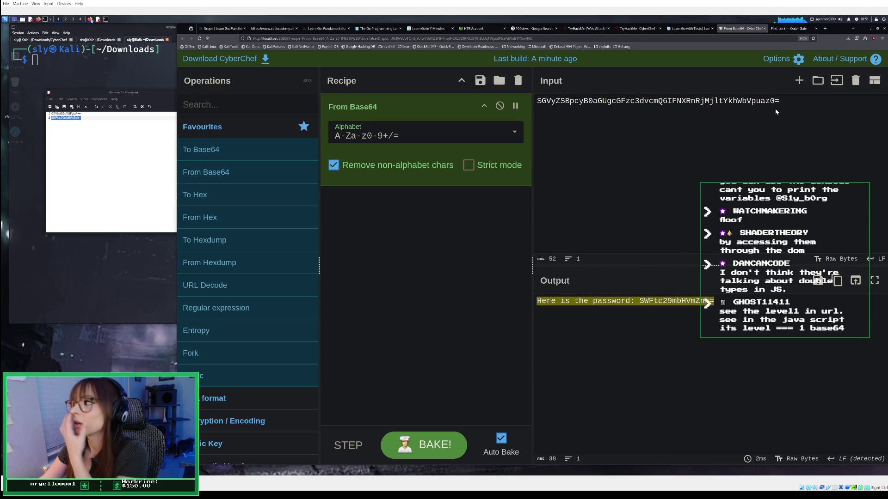
left_click(635, 30)
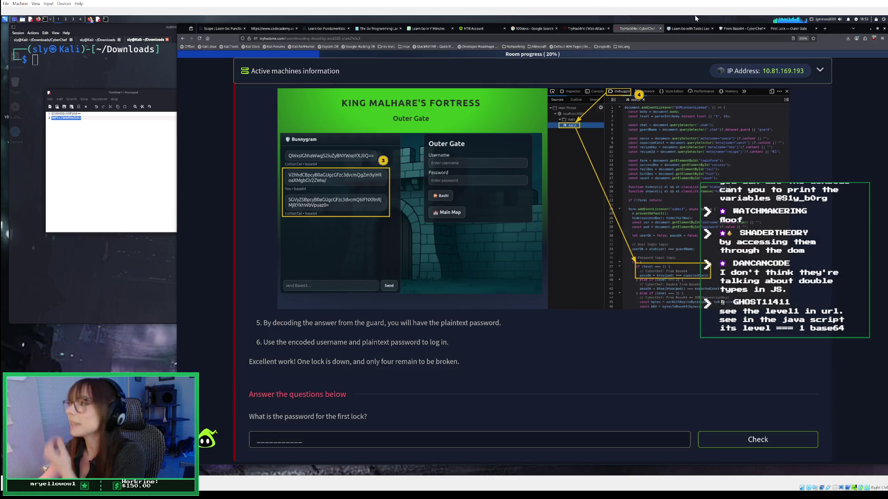
left_click(788, 29)
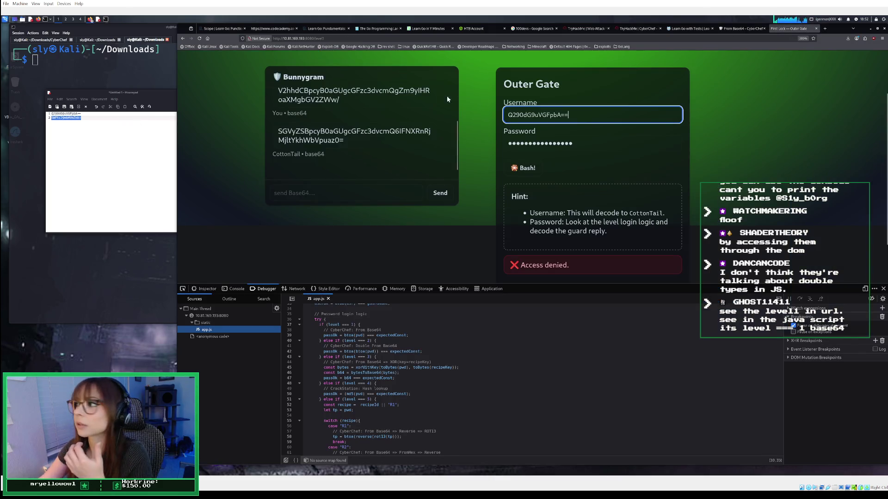
key("Tab")
key("BackSpace")
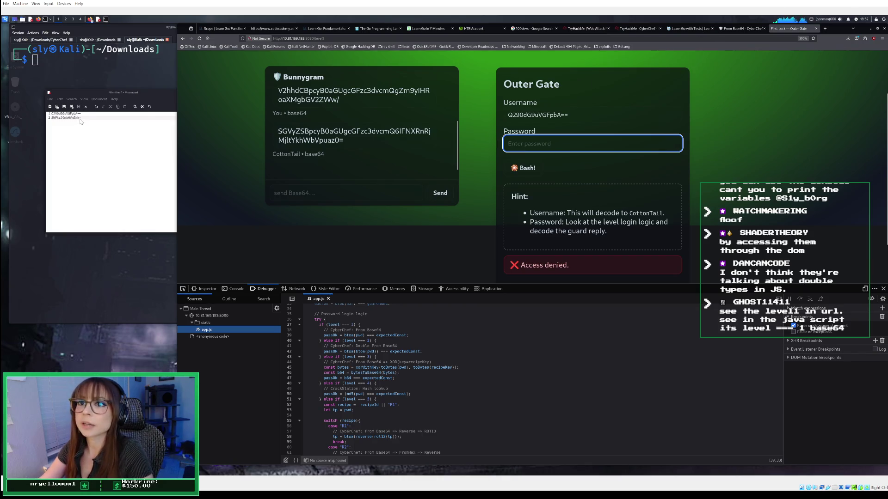
Copy the guard's encoded password from the notes, decode it From Base64, and copy the plaintext.
left_click(82, 118)
left_click_drag(82, 117, 55, 121)
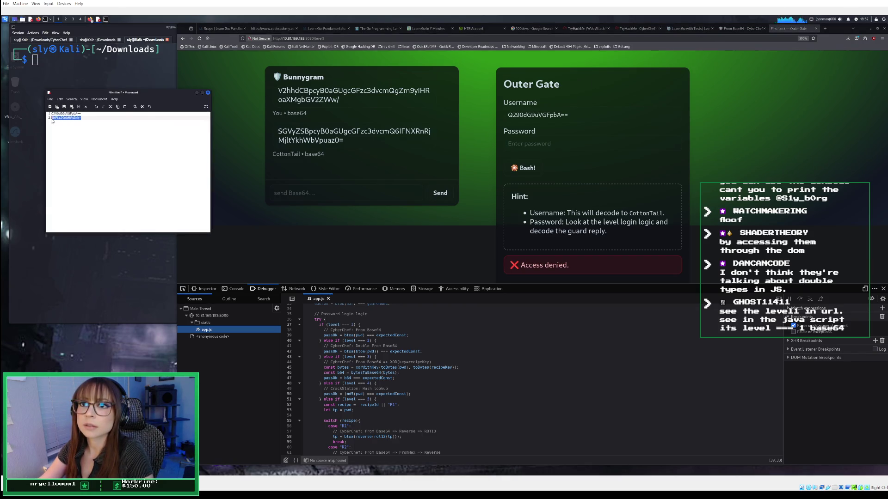
right_click(54, 120)
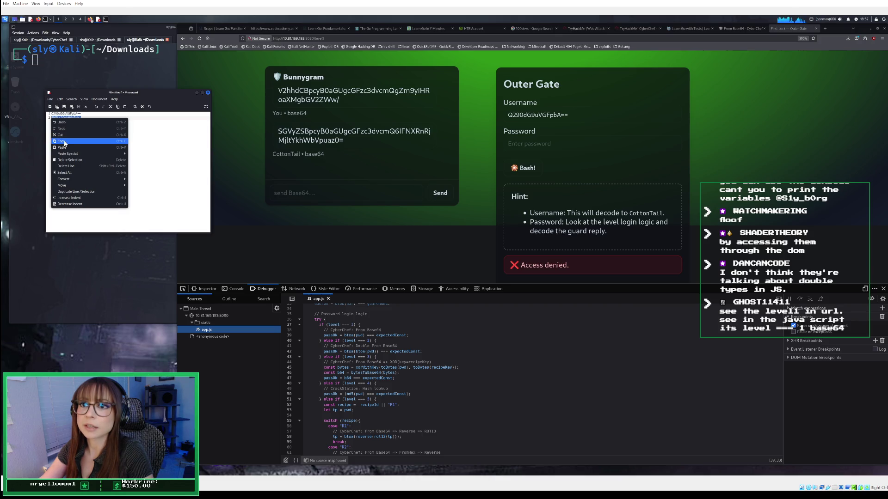
left_click(65, 142)
left_click(742, 28)
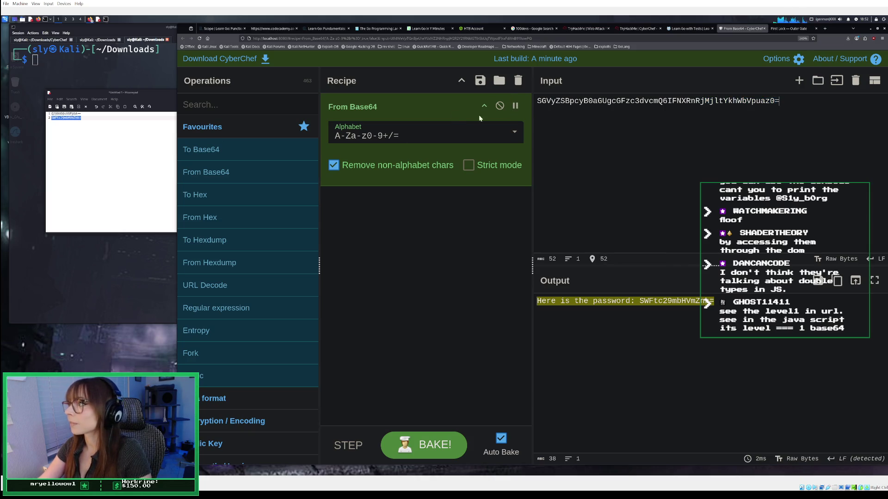
key("ctrl+a")
key("ctrl+v")
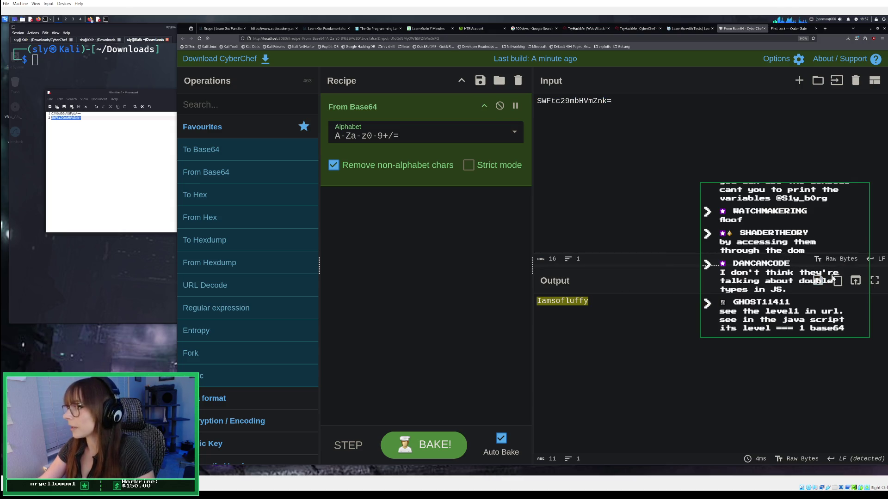
left_click(836, 280)
left_click(796, 29)
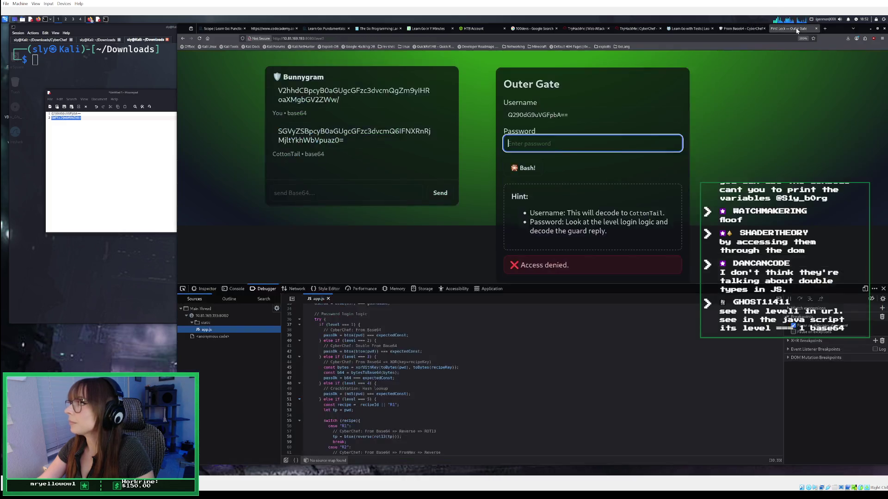
Log in at the Outer Gate with the decoded password and enter the Outer Wall level.
right_click(540, 143)
left_click(554, 186)
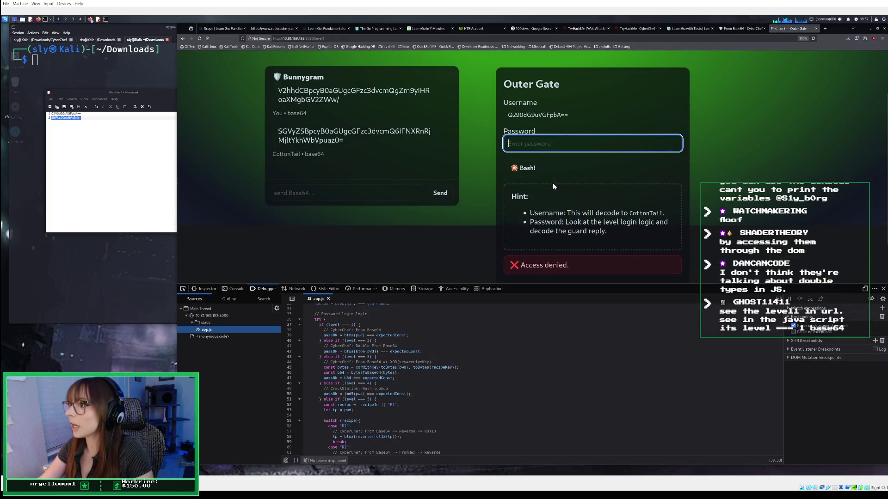
key("Return")
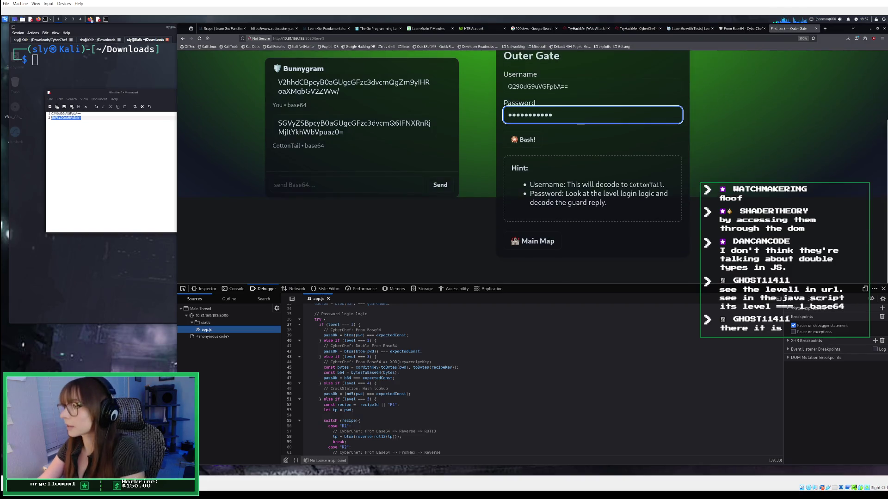
key("Return")
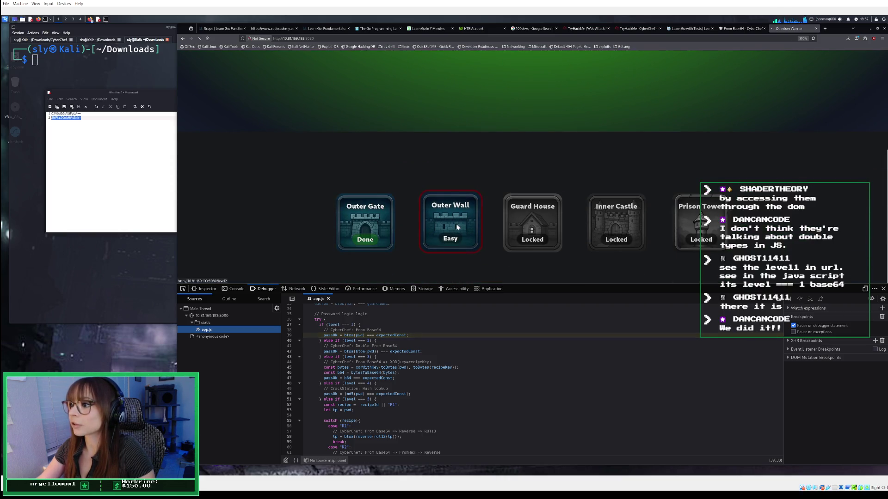
left_click(457, 226)
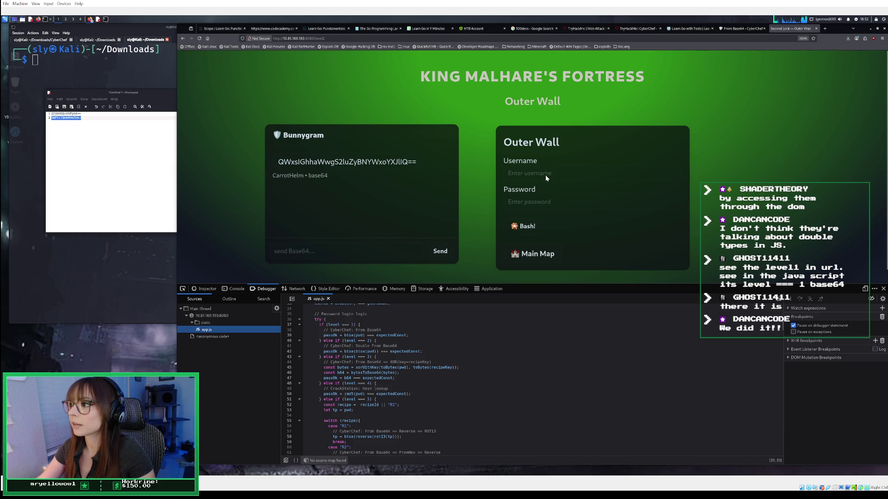
Copy the encoded username from the notes into the Outer Wall username field.
left_click(546, 175)
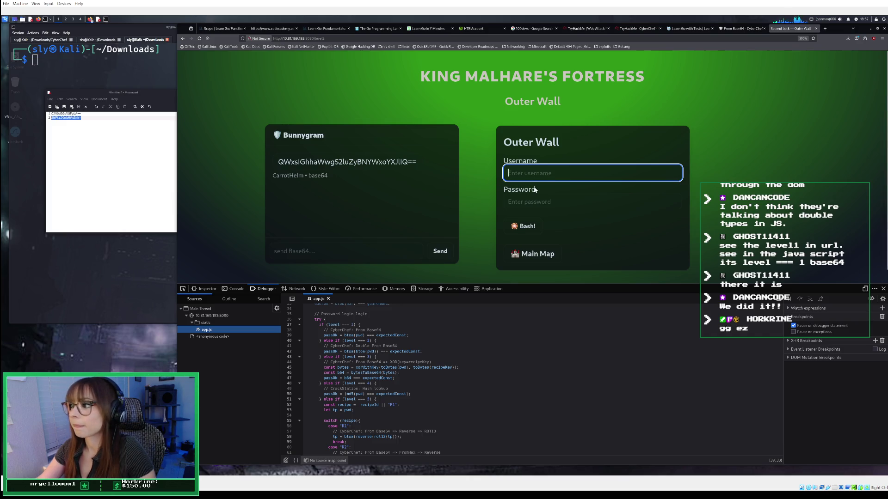
left_click(132, 118)
left_click_drag(83, 114, 49, 114)
right_click(49, 114)
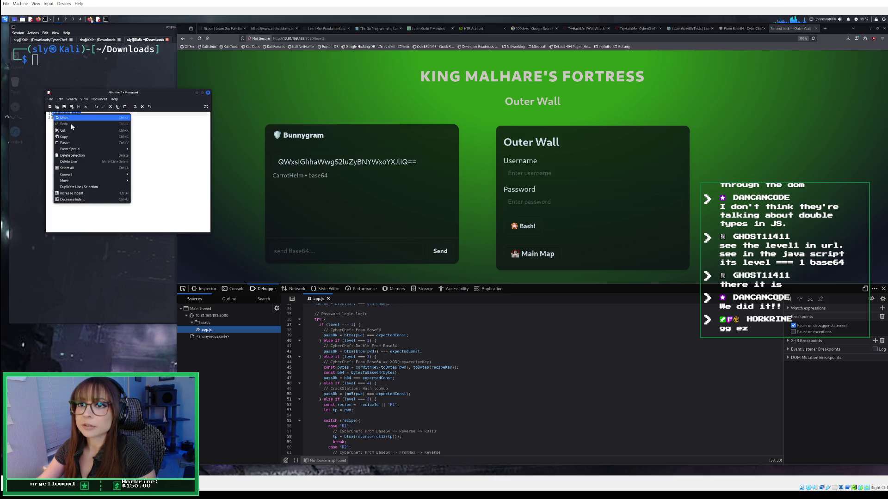
left_click(74, 137)
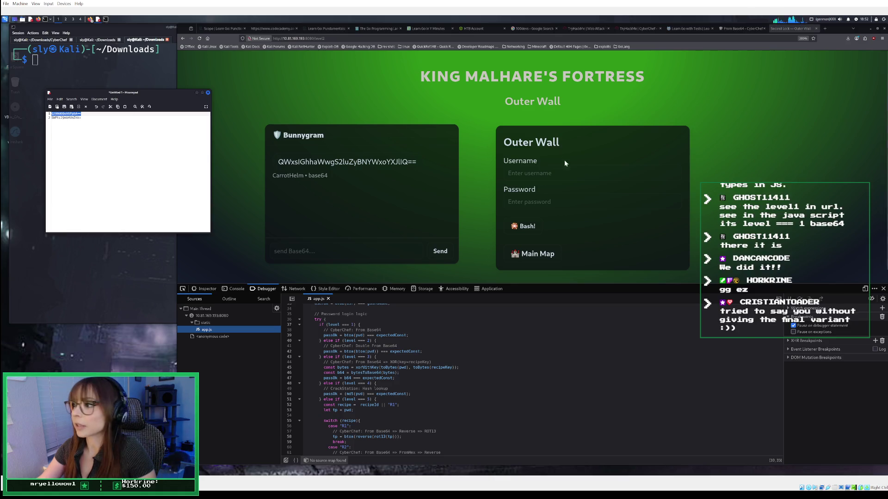
left_click(555, 174)
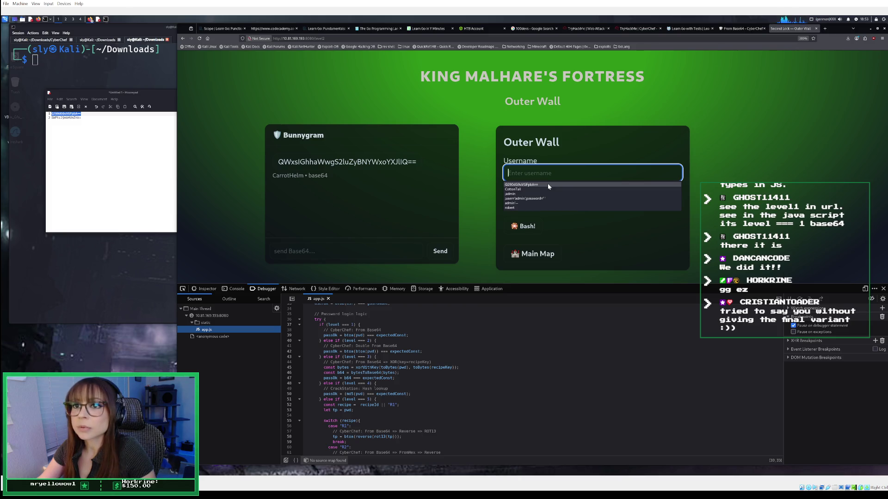
left_click(548, 185)
Paste a password and submit the Outer Wall login, get Access denied, then clear the password.
left_click(539, 203)
right_click(540, 204)
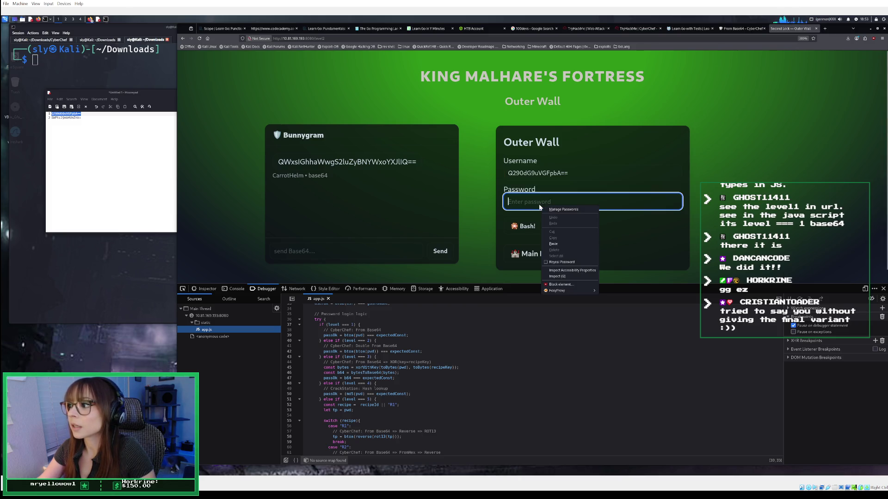
left_click(565, 245)
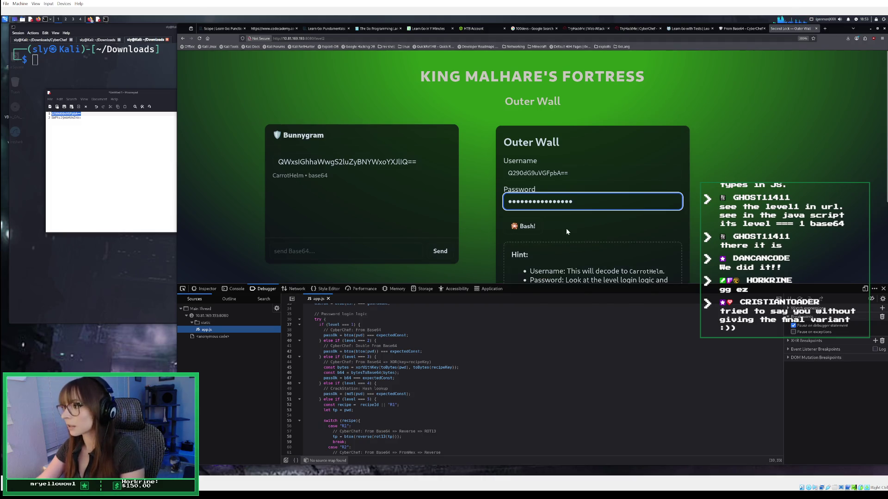
key("Return")
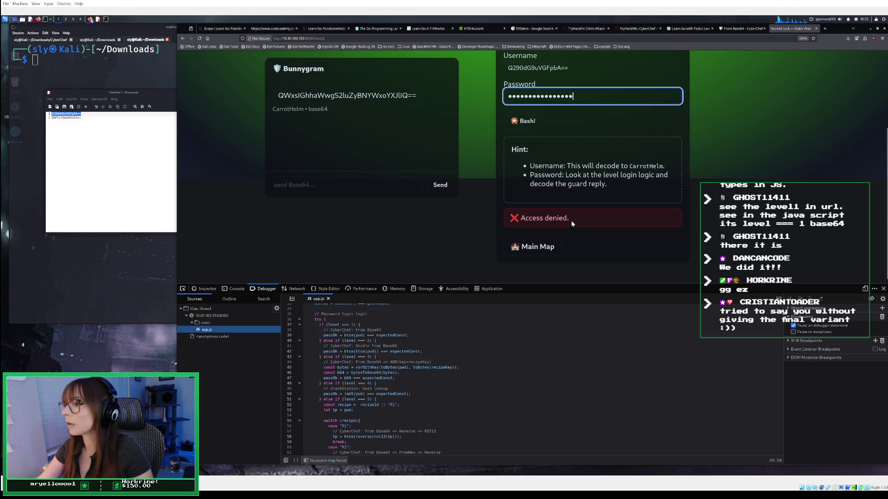
scroll(570, 216, "up", 3)
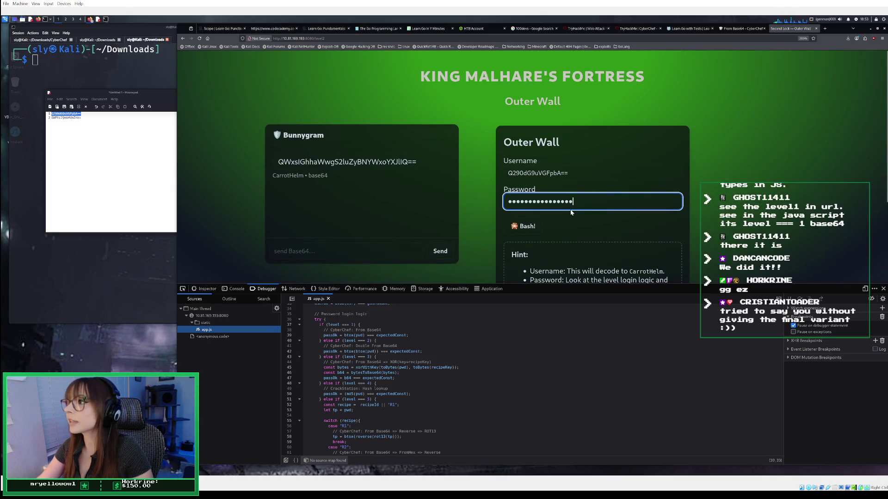
key("Return")
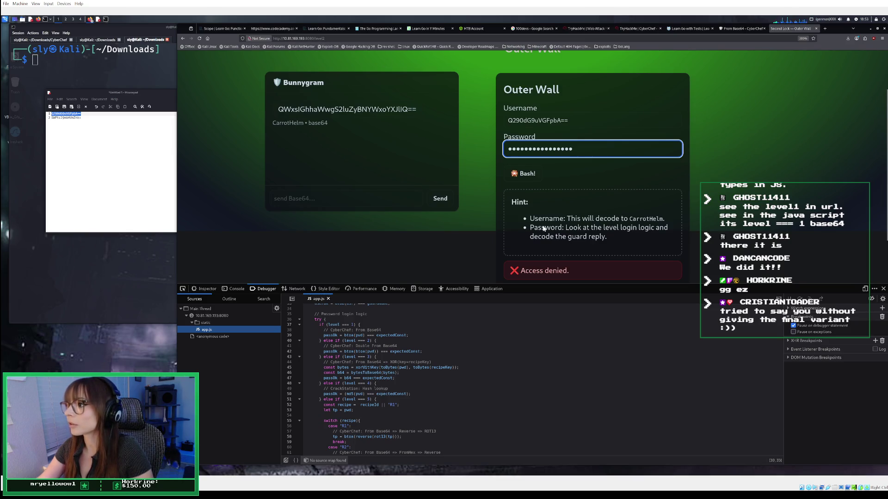
scroll(544, 229, "down", 2)
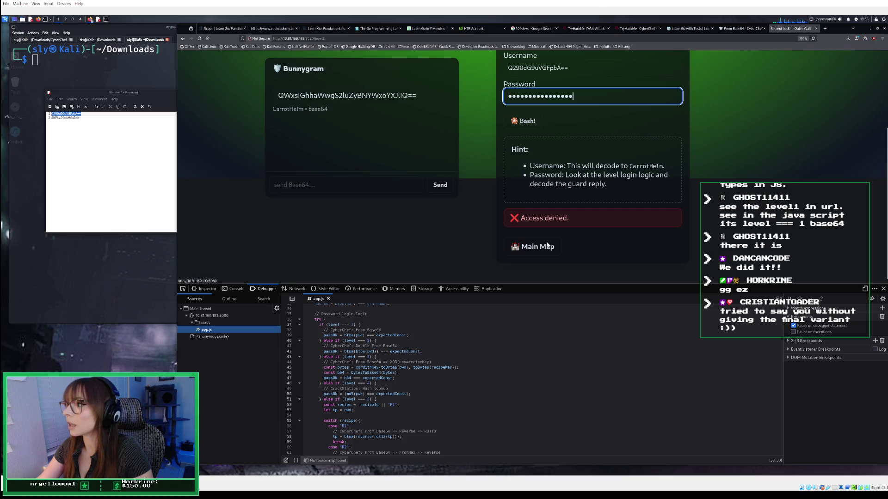
scroll(580, 92, "up", 2)
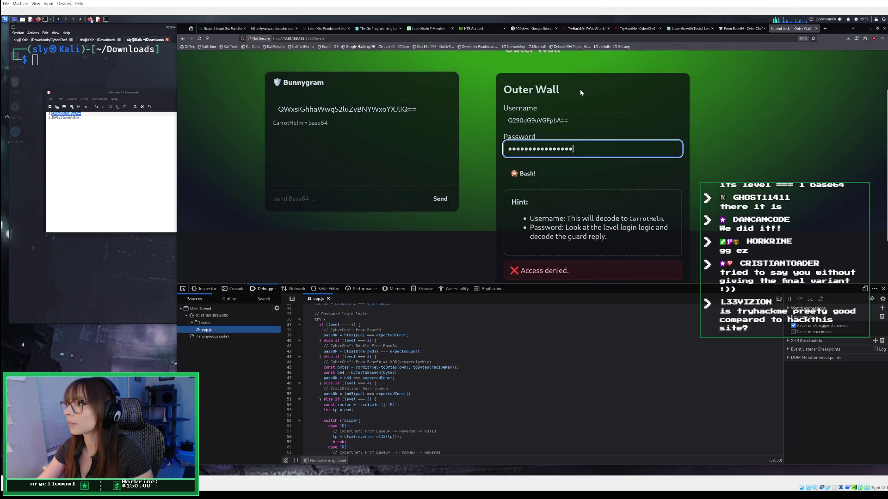
key("BackSpace")
key("BackSpace")
key("BackSpace")
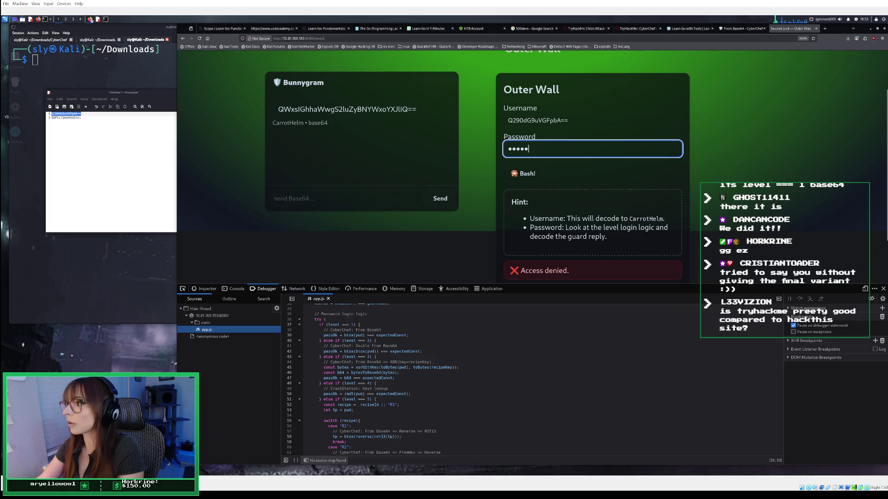
Wipe the old notes and select the guard name CarrotHelm in the hint.
triple_click(574, 120)
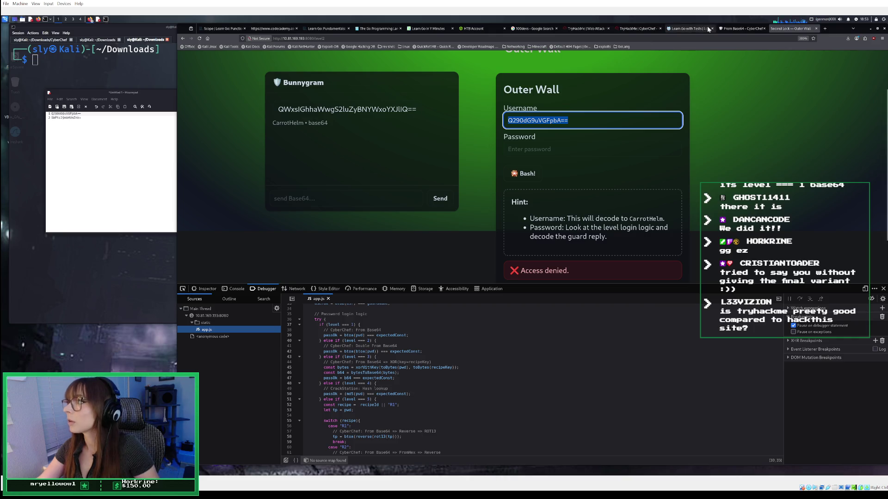
left_click(750, 28)
left_click(791, 28)
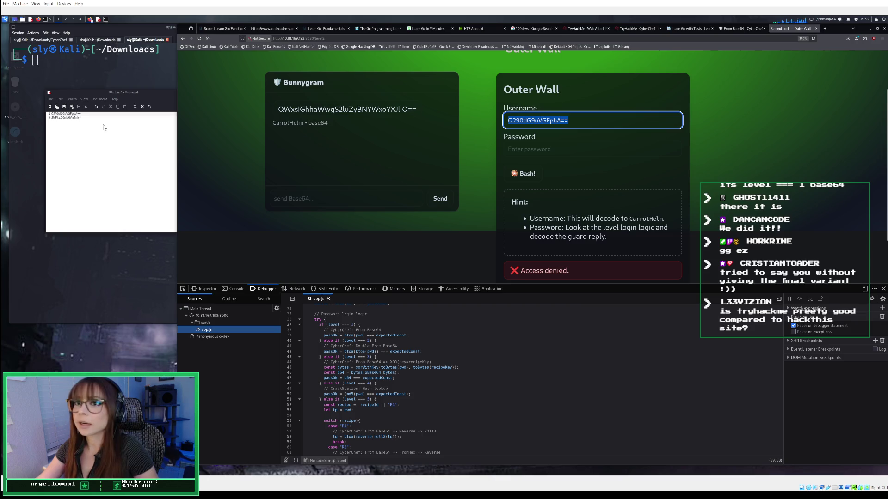
key("alt+Tab")
key("ctrl+a")
key("BackSpace")
left_click_drag(664, 220, 628, 221)
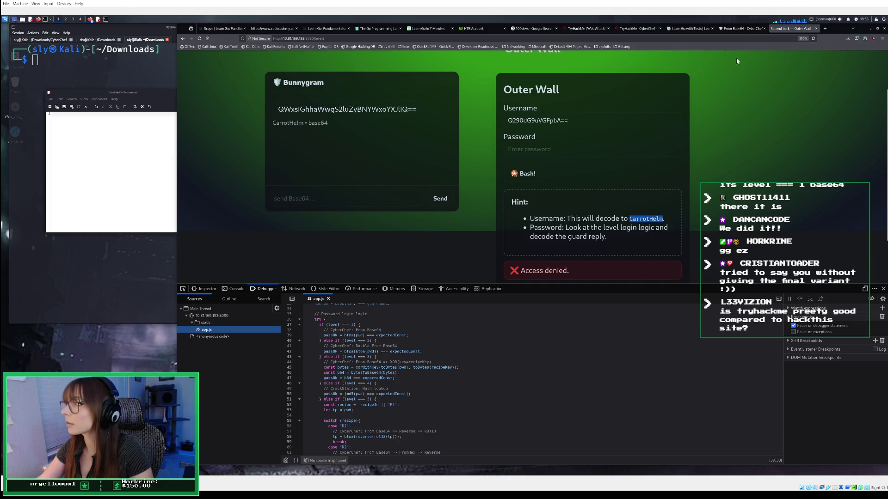
left_click(742, 29)
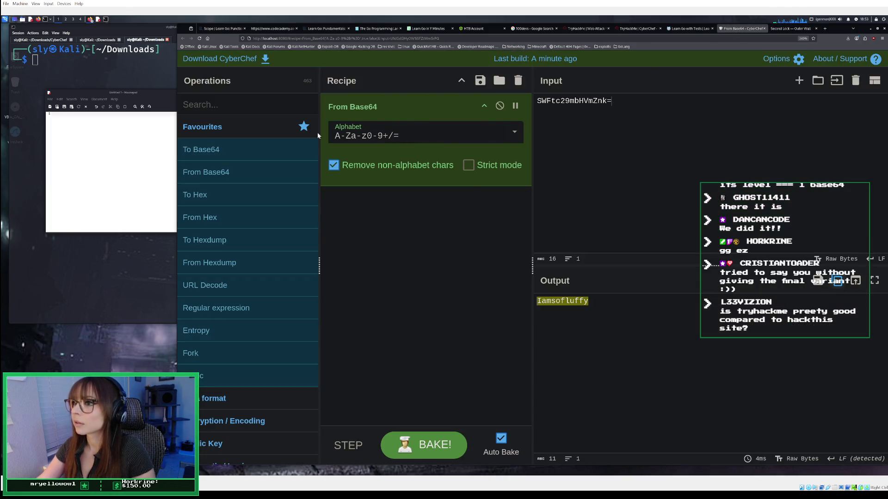
Replace the recipe with To Base64, encode CarrotHelm, and copy Q2Fycm90SGVsbQ==.
mouse_move(262, 155)
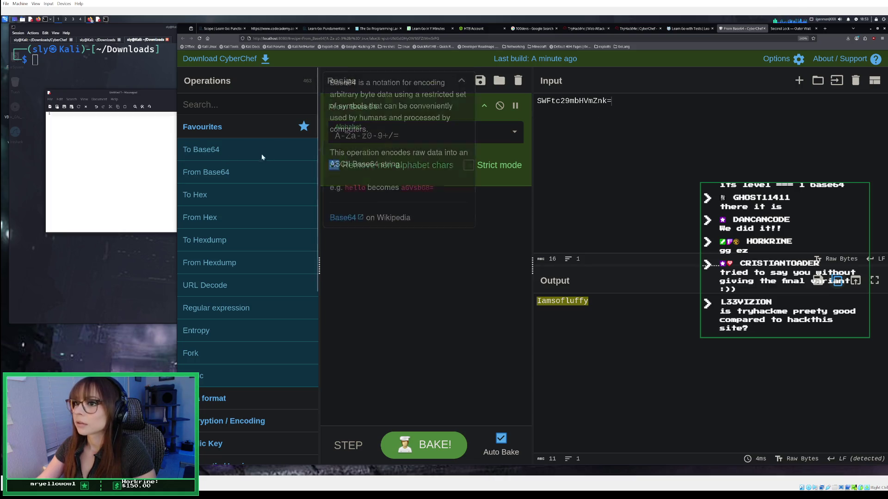
left_click(518, 80)
mouse_move(268, 173)
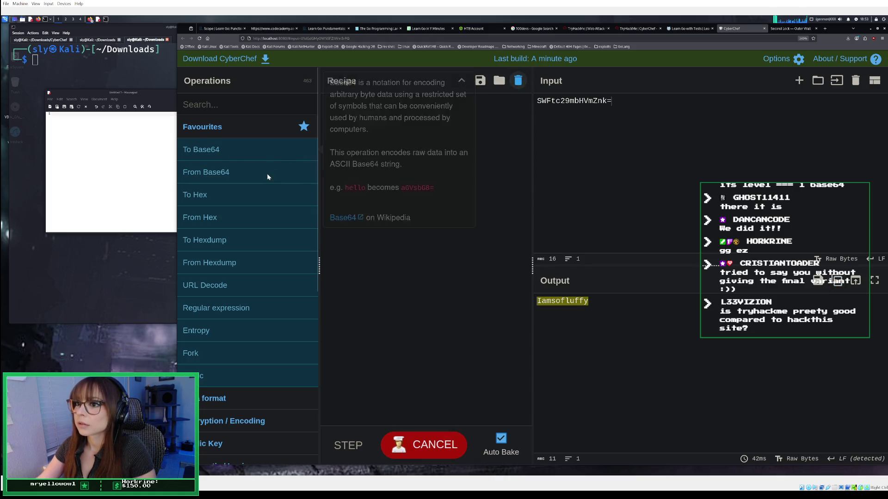
double_click(232, 148)
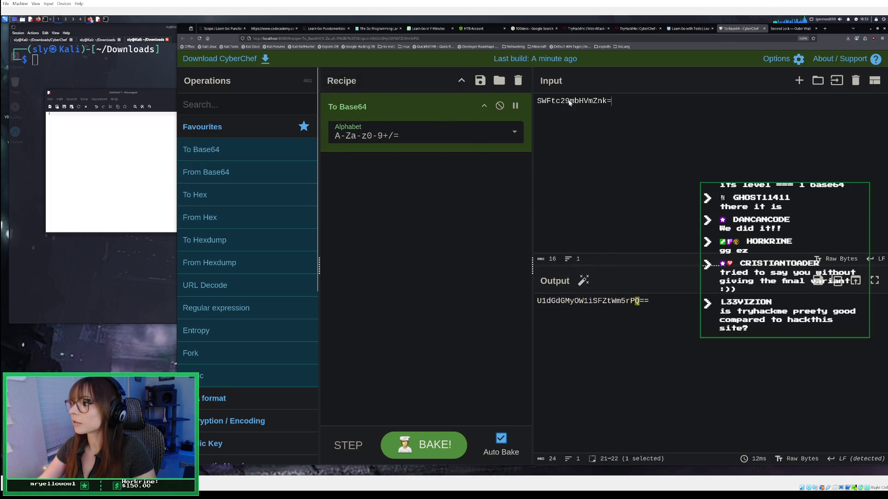
key("ctrl+a")
type("CarrotHelm")
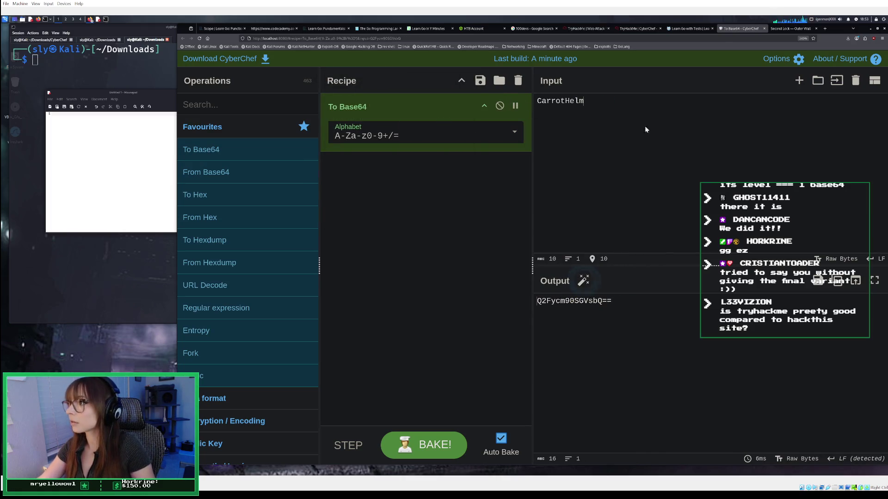
left_click(837, 280)
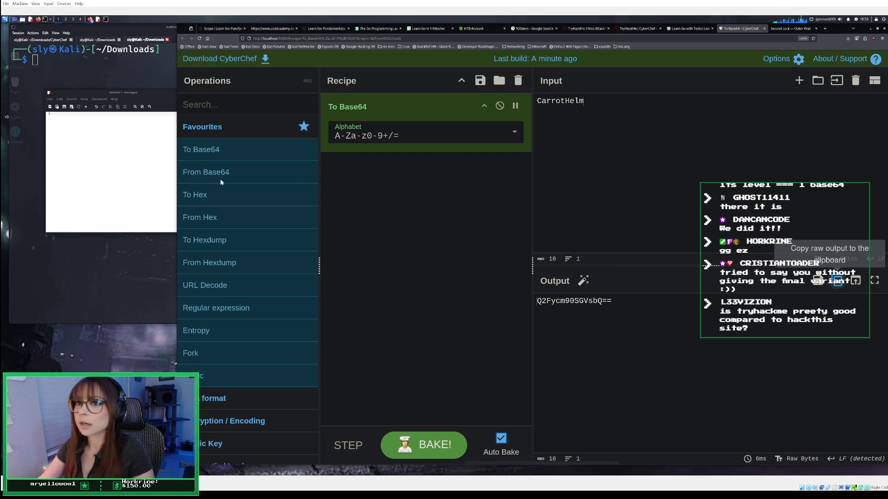
Paste Q2Fycm90SGVsbQ== into the notes and enlarge the notes text.
left_click(92, 115)
right_click(87, 121)
left_click(113, 153)
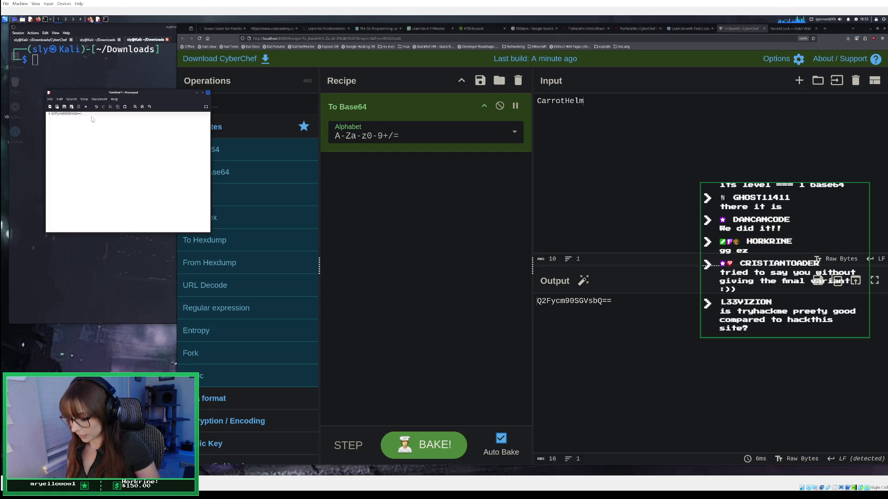
key("ctrl+plus")
key("ctrl+plus")
key("ctrl+plus")
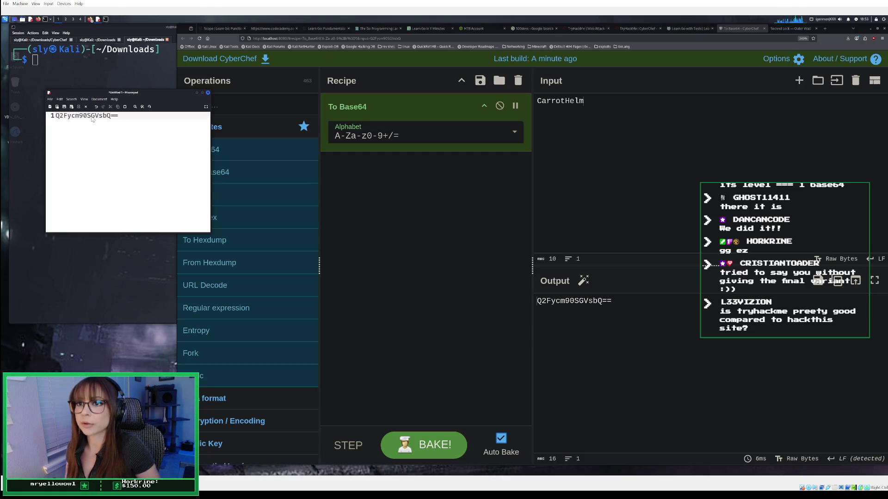
left_click_drag(153, 95, 119, 99)
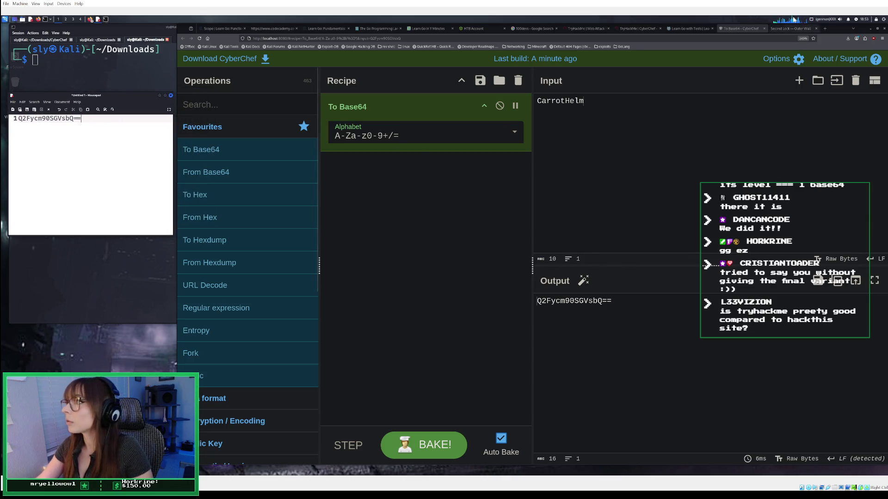
left_click(782, 29)
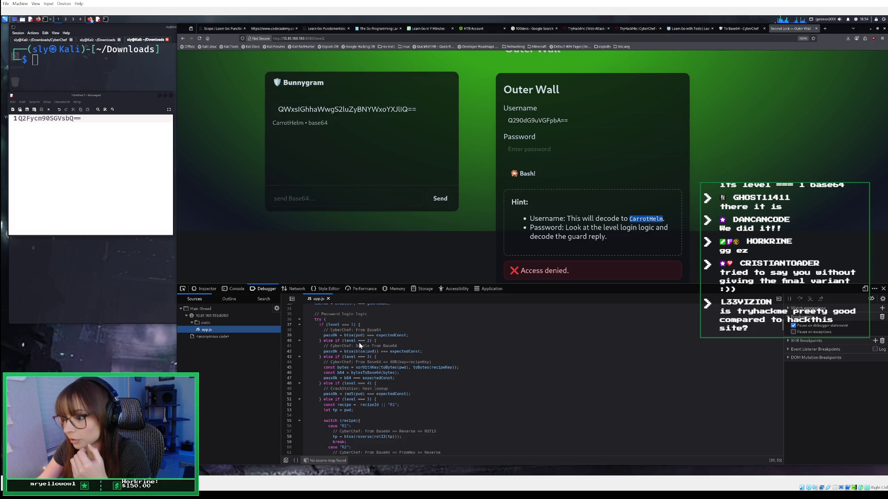
Copy the level2 request's X-Magic-Question header from DevTools and send it to Bunnygram unencoded.
left_click(347, 343)
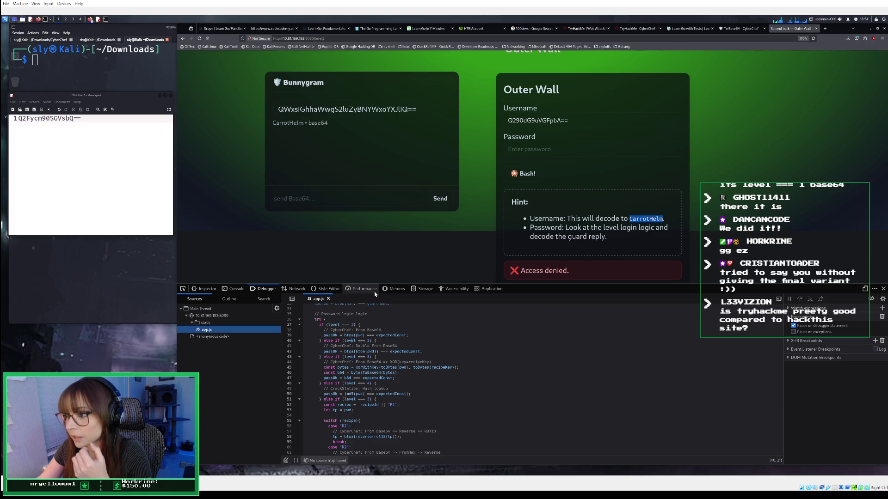
left_click(295, 289)
left_click(314, 317)
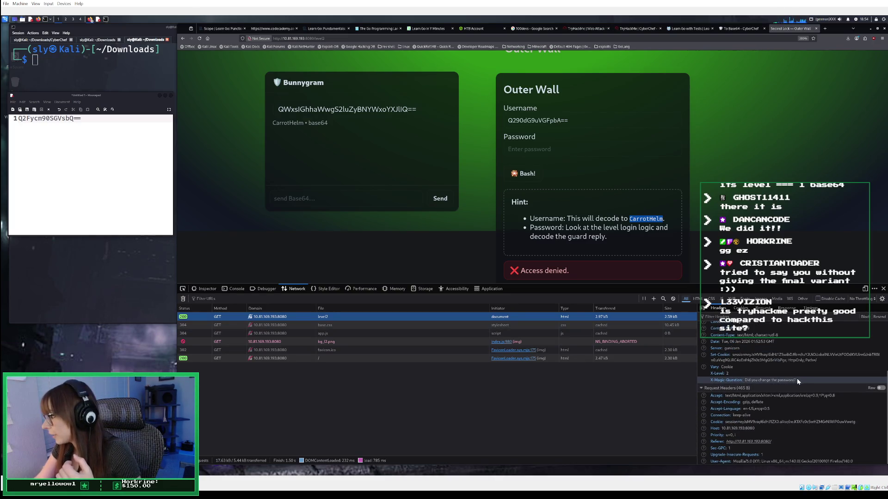
triple_click(746, 382)
key("ctrl+c")
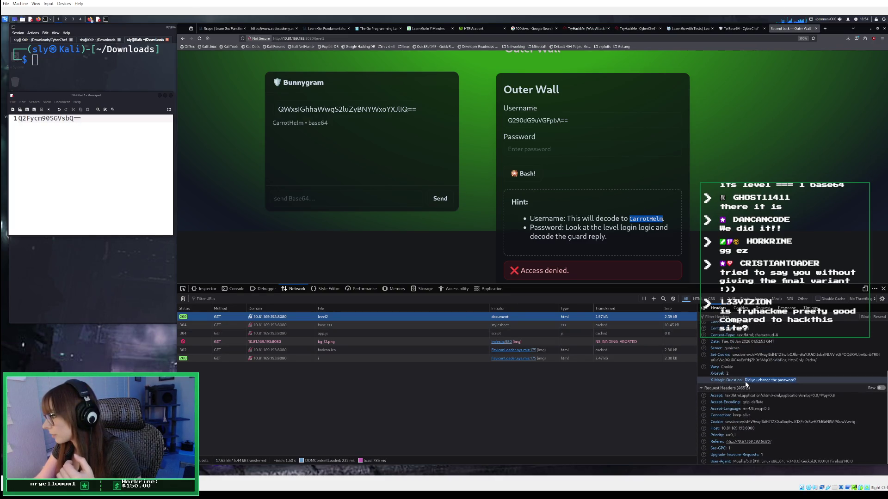
left_click(312, 205)
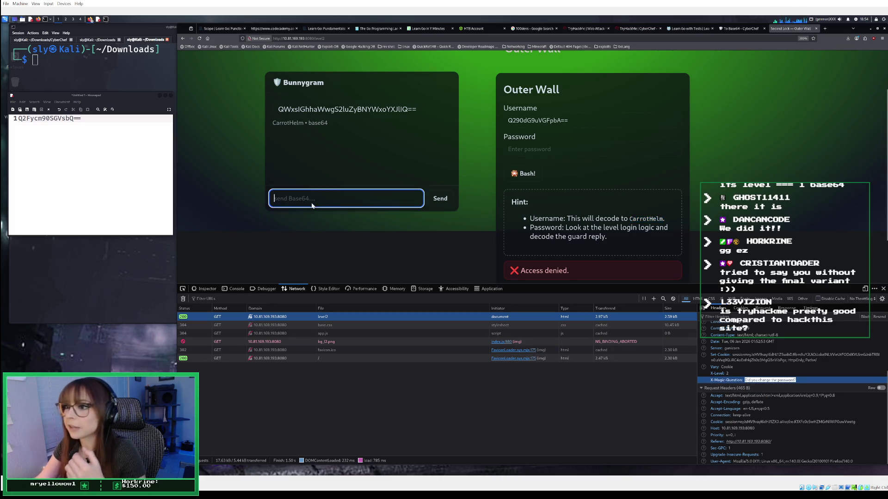
key("ctrl+v")
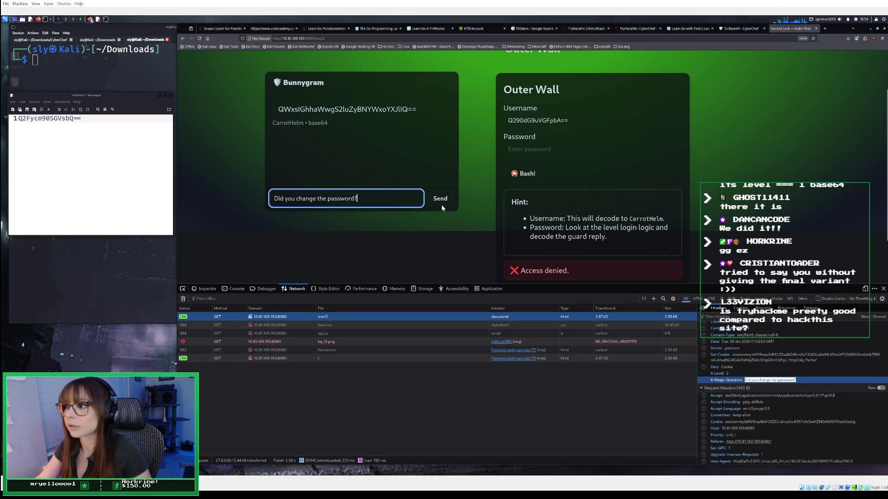
left_click(441, 204)
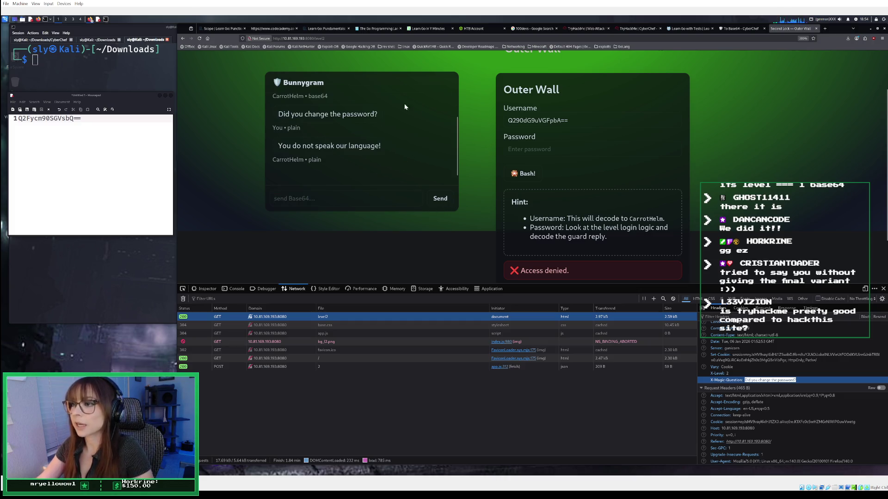
left_click(734, 30)
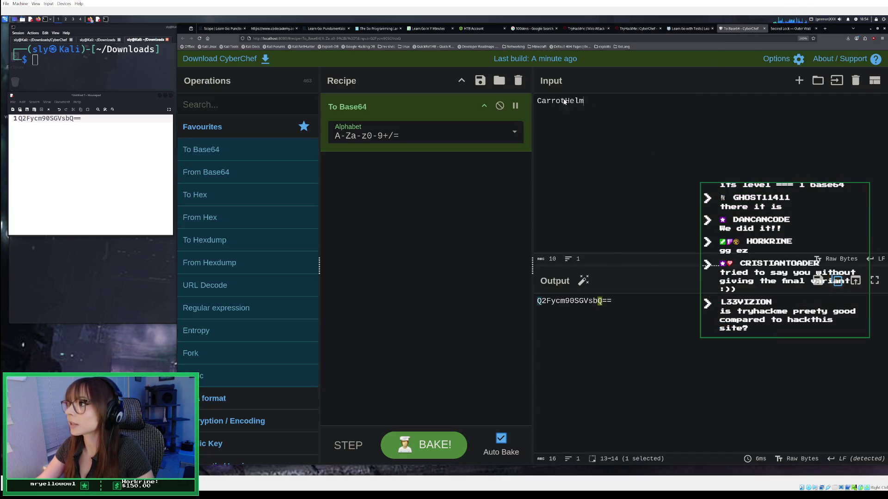
Base64-encode 'Did you change the password?' in CyberChef and copy the result.
left_click_drag(567, 128, 519, 102)
key("ctrl+v")
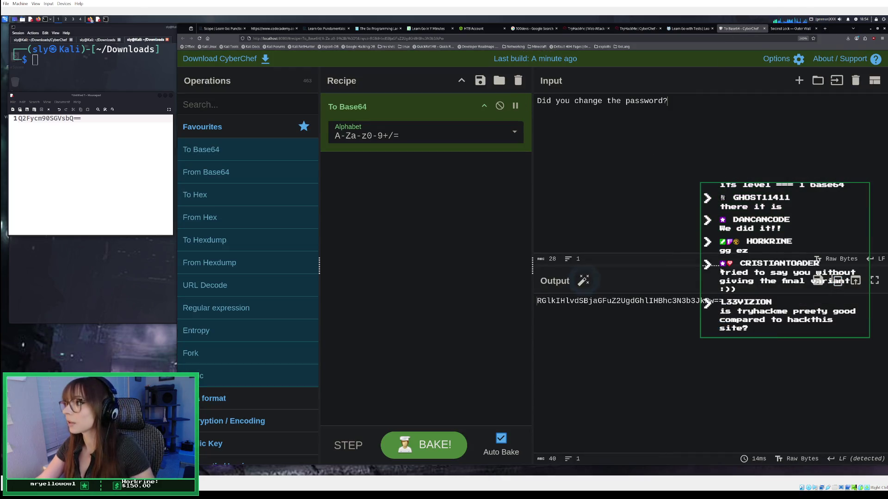
left_click_drag(727, 306, 536, 301)
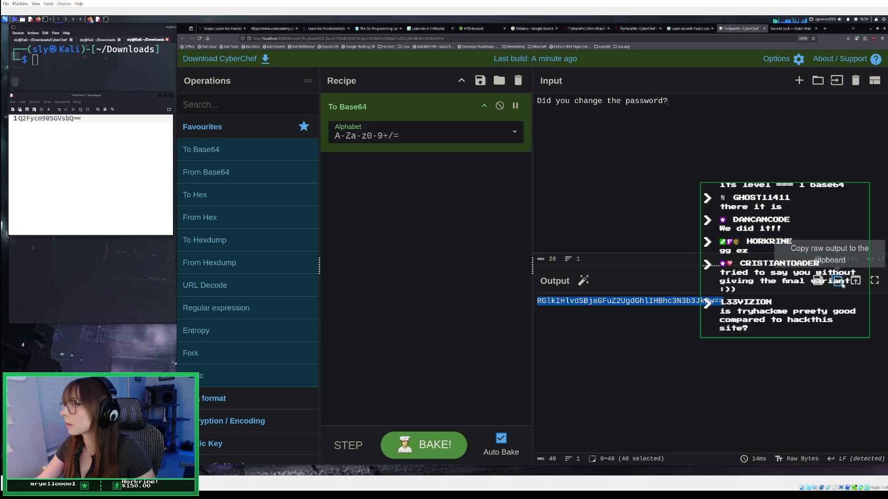
left_click(837, 281)
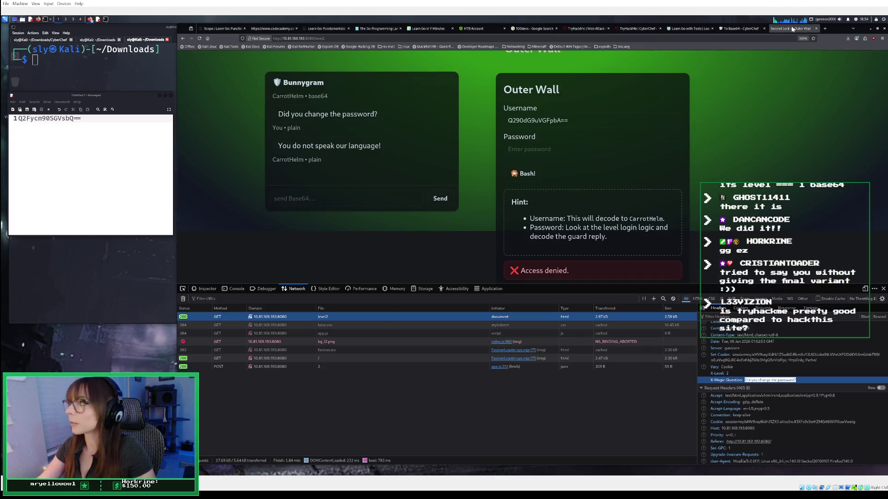
Send the encoded question to Bunnygram and copy its Base64 reply.
left_click(788, 28)
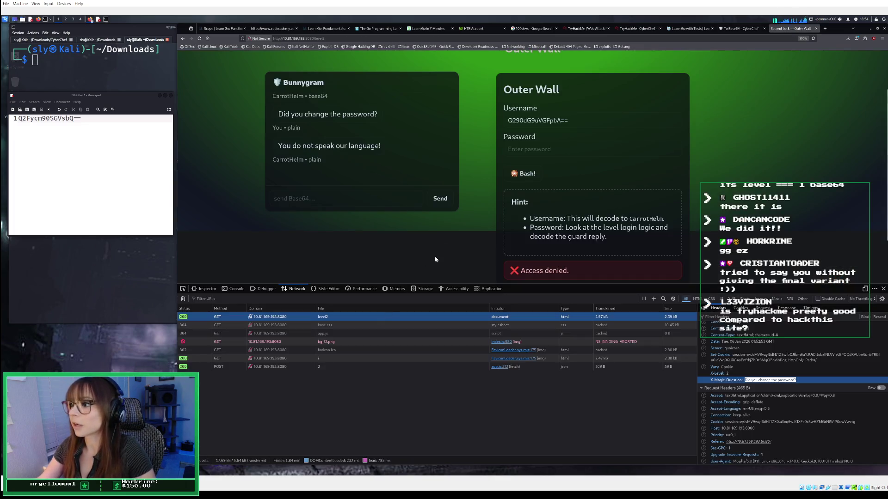
left_click(382, 205)
right_click(382, 199)
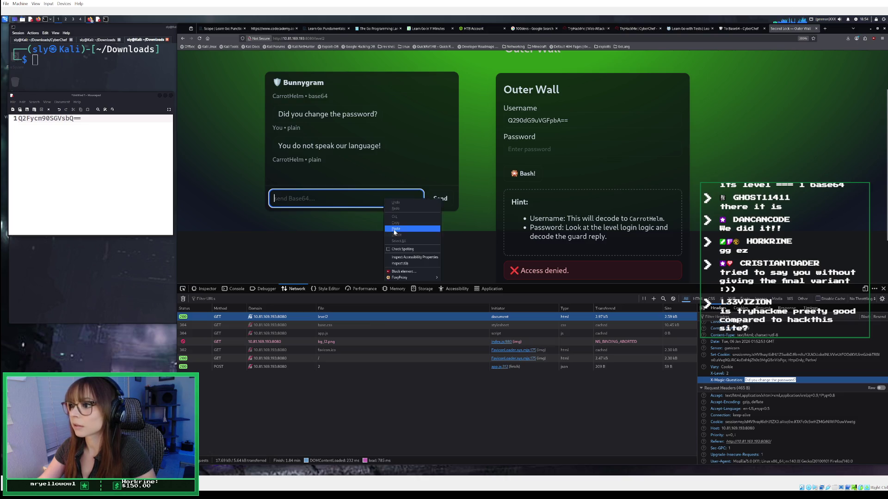
left_click(393, 230)
left_click(441, 199)
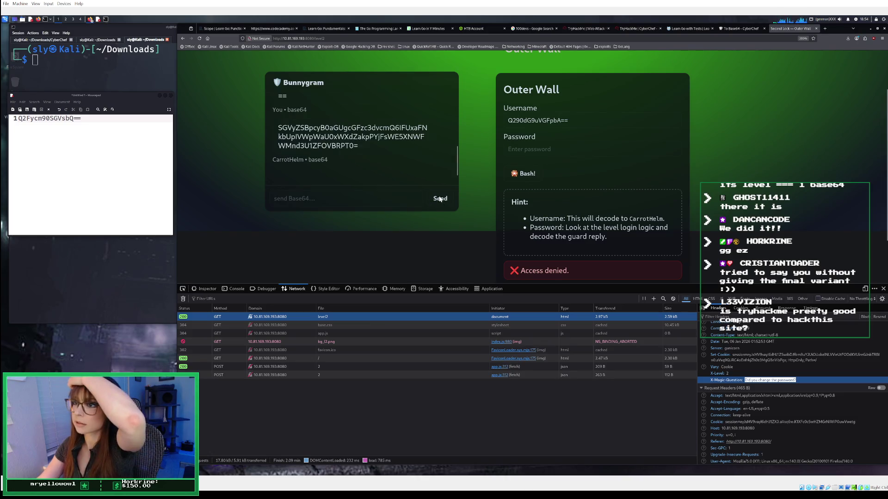
left_click_drag(360, 146, 273, 119)
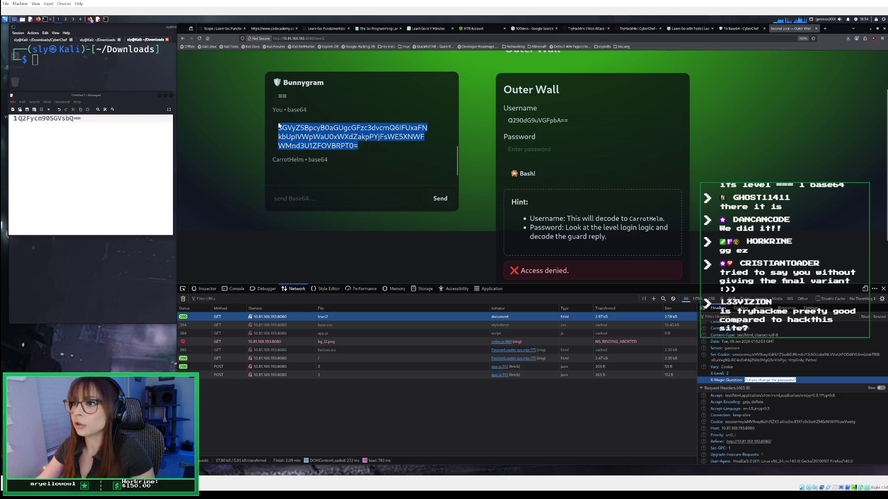
right_click(285, 132)
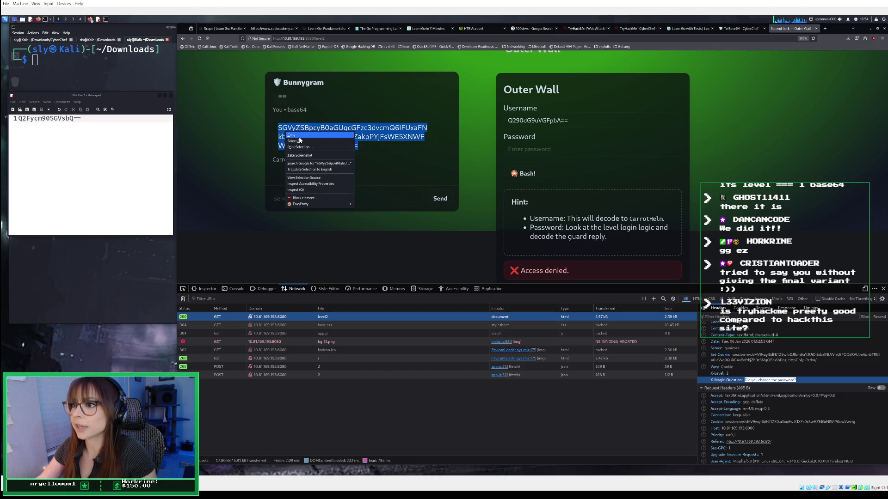
left_click(299, 135)
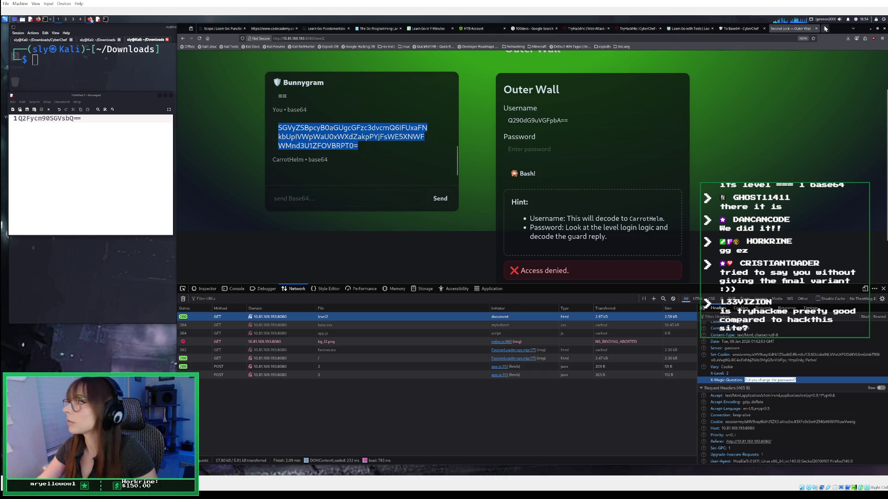
left_click(729, 29)
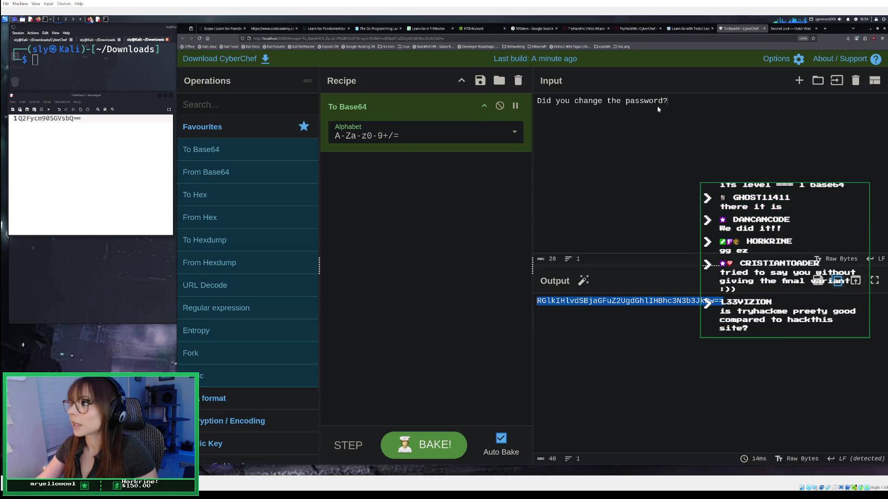
Switch the recipe to From Base64 and decode Bunnygram's pasted reply.
key("ctrl+a")
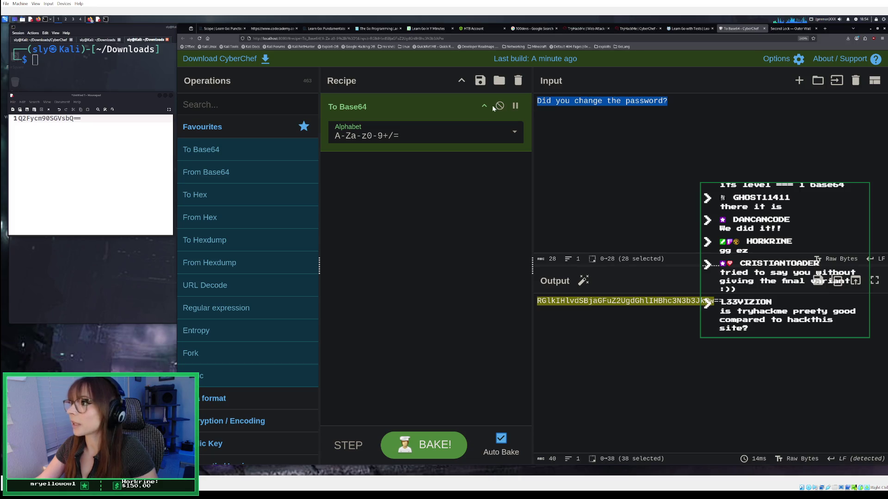
left_click(518, 81)
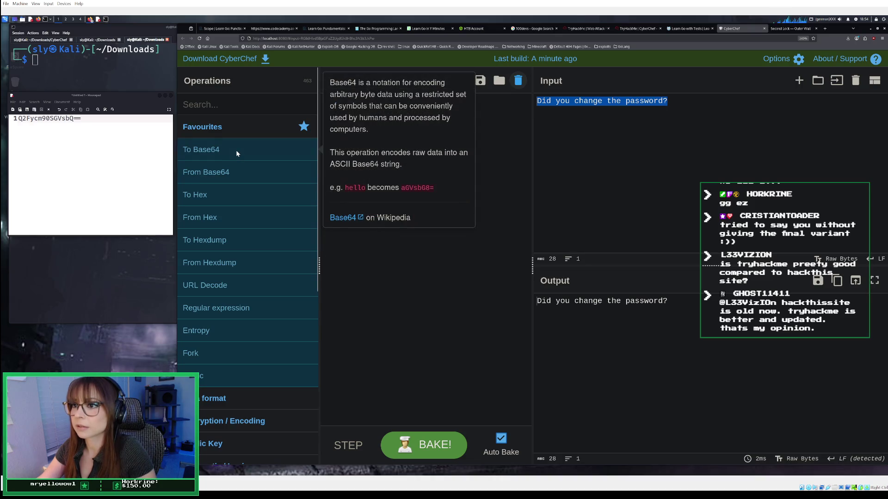
mouse_move(230, 170)
left_mouse_down()
mouse_move(504, 160)
mouse_move(462, 139)
left_mouse_up()
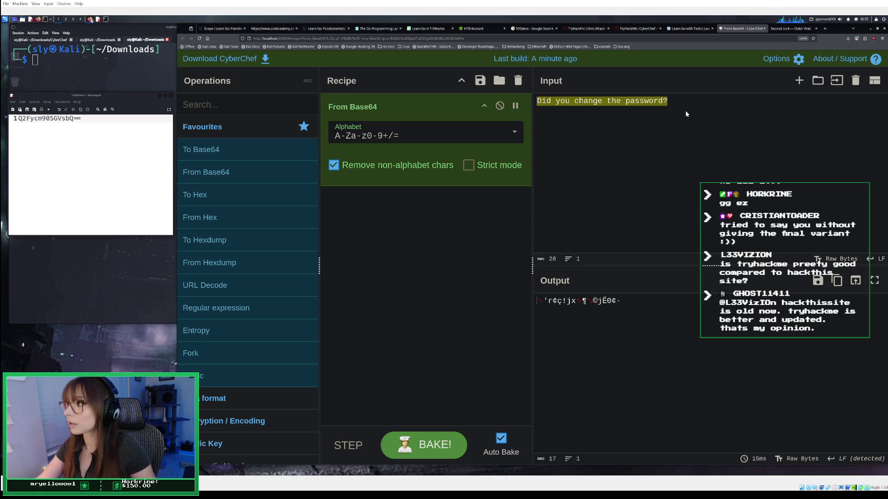
left_click(684, 110)
left_click_drag(632, 121, 534, 99)
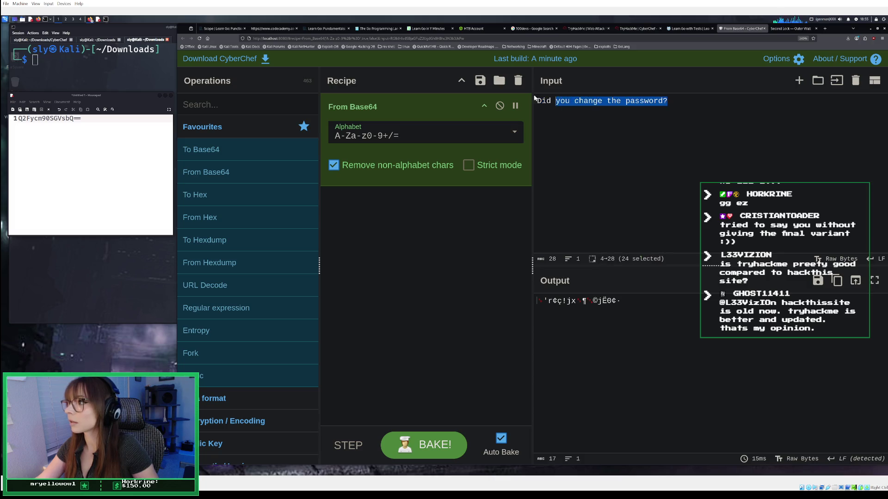
key("ctrl+v")
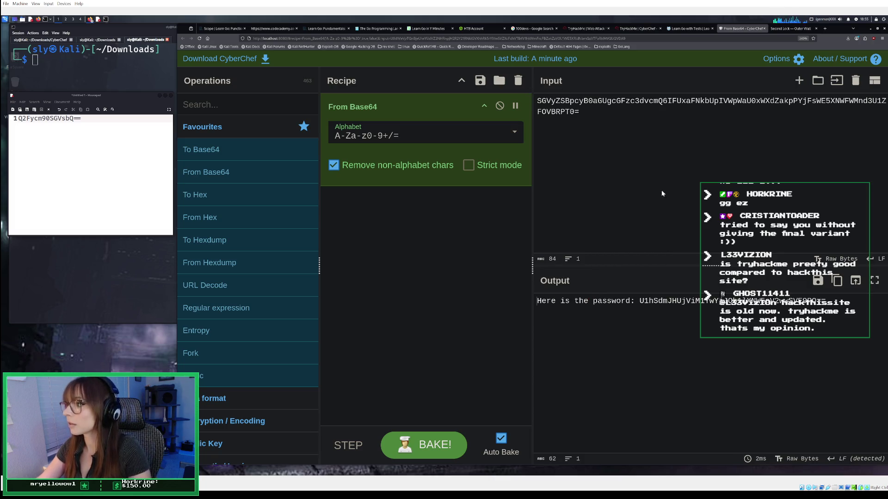
Save the still-encoded password on line 2 of the notes and clear the CyberChef input.
left_click_drag(640, 302, 823, 303)
right_click(823, 304)
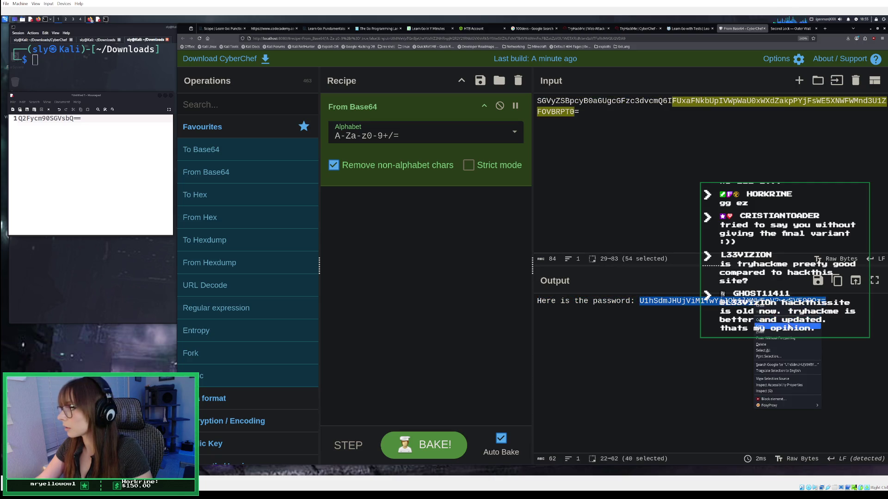
left_click(791, 325)
left_click(29, 144)
key("Return")
right_click(33, 141)
left_click(59, 170)
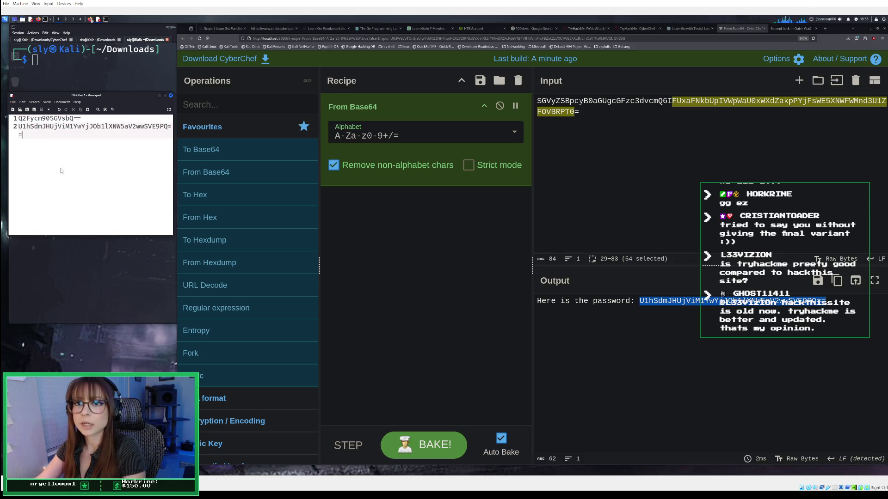
key("Return")
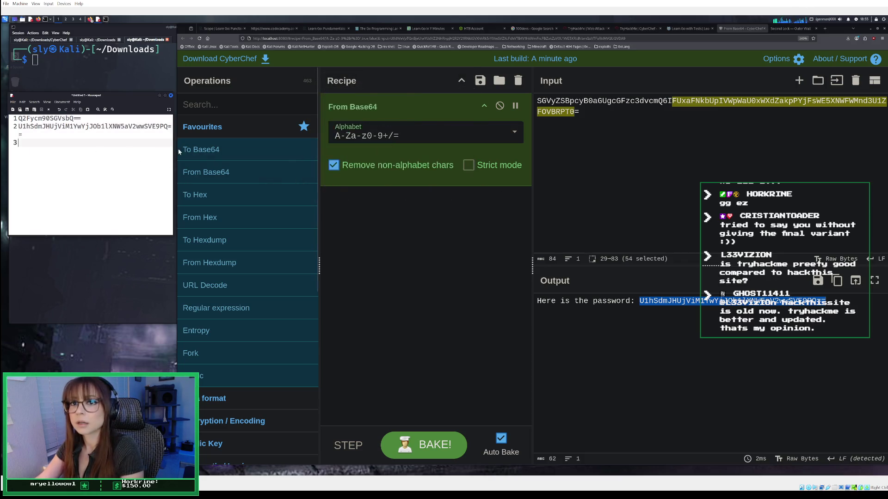
left_click_drag(585, 112, 520, 90)
key("BackSpace")
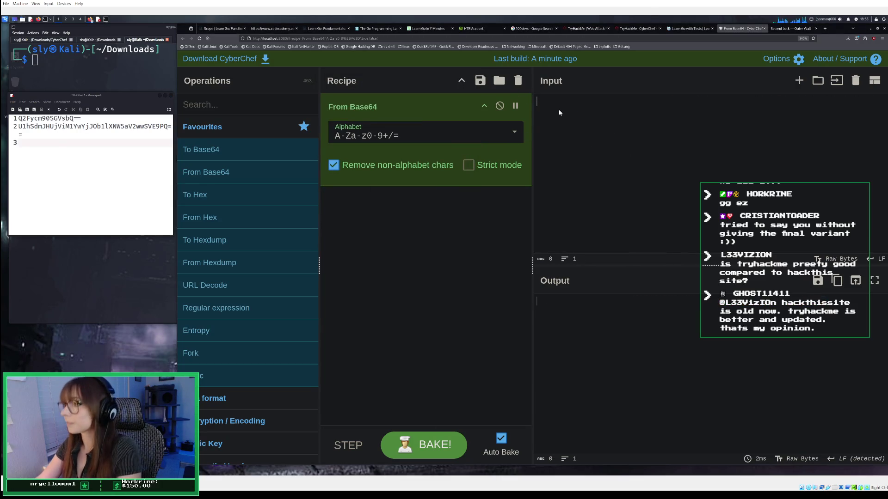
Paste the saved password as input and run one From Base64 pass on it.
right_click(578, 124)
left_click(582, 156)
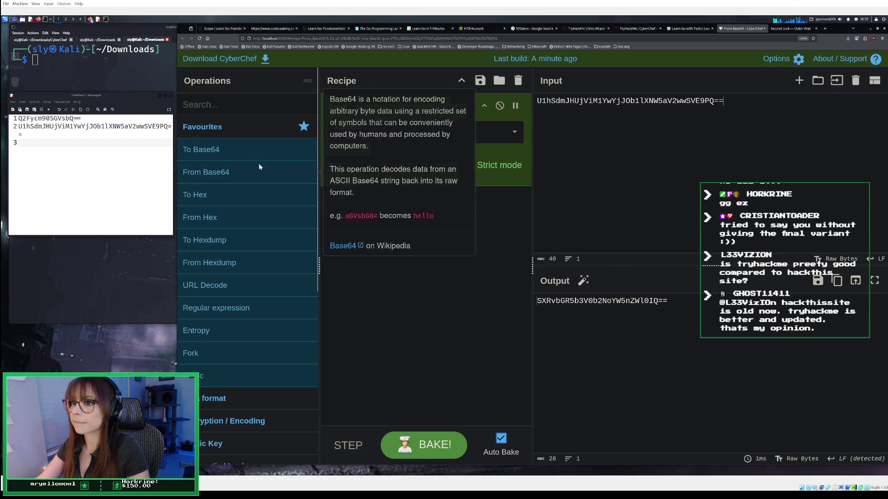
left_click(517, 80)
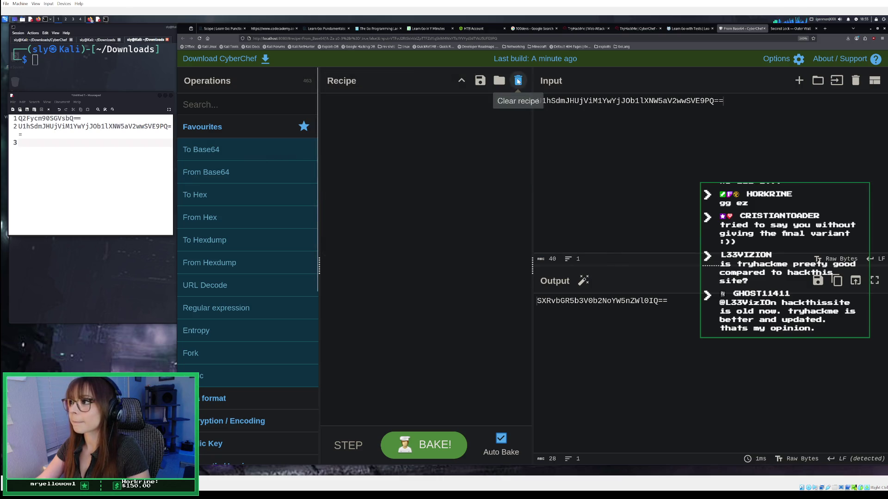
double_click(210, 172)
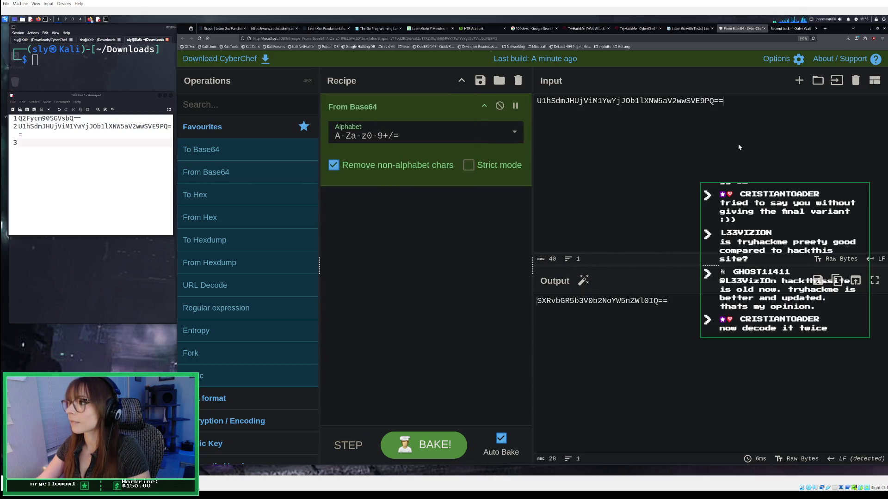
left_click(430, 443)
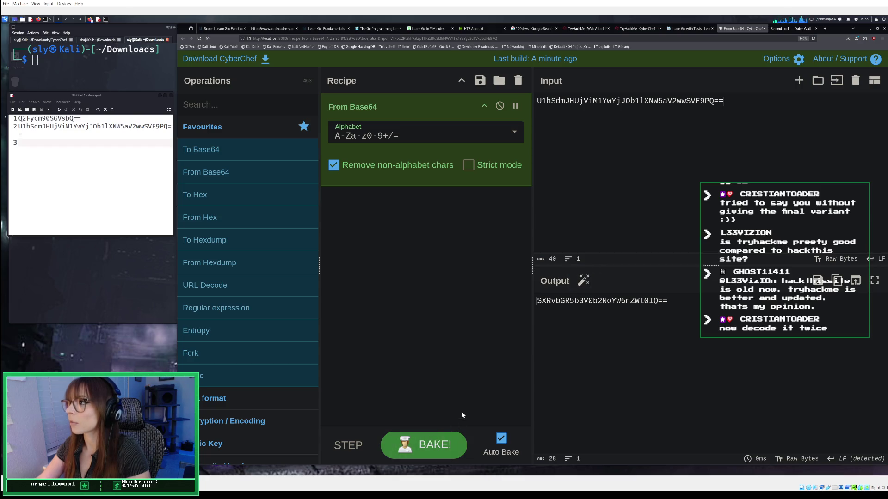
left_click(111, 209)
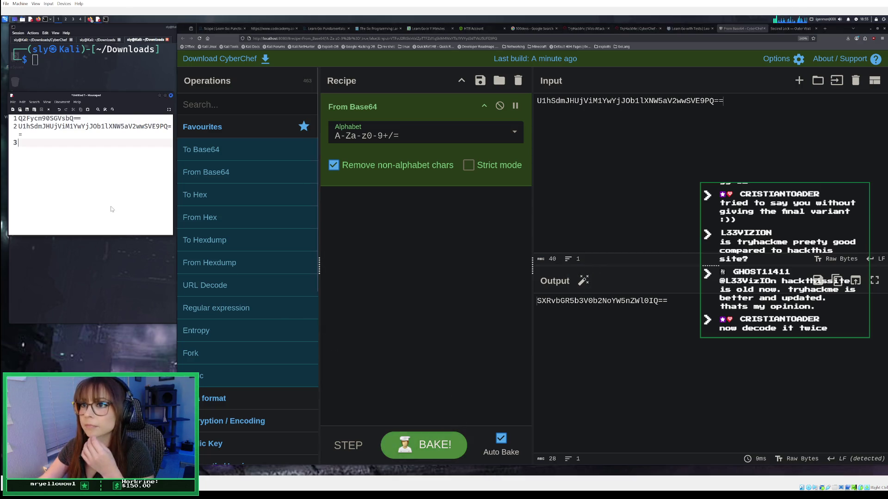